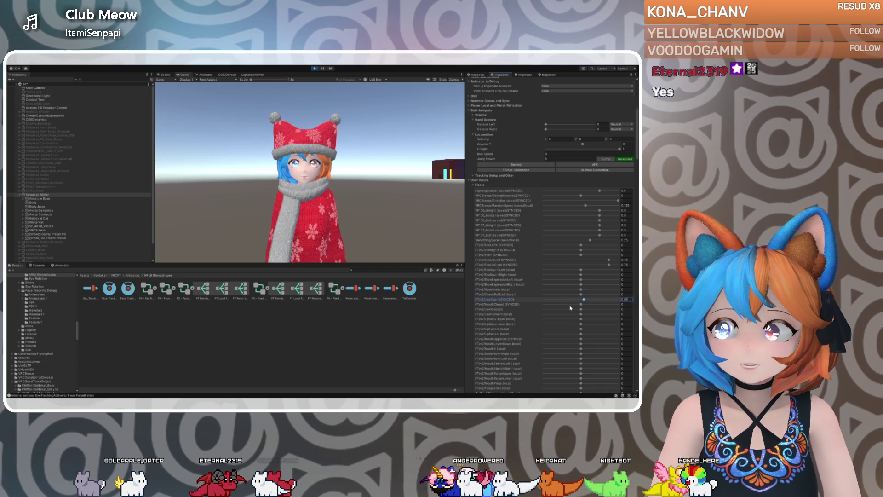
Set FT/v2/JawOpen to 0.071, EyeLidLeft to -1 and EyeY to -0.333 with the emulator sliders
drag(636, 306, 580, 309)
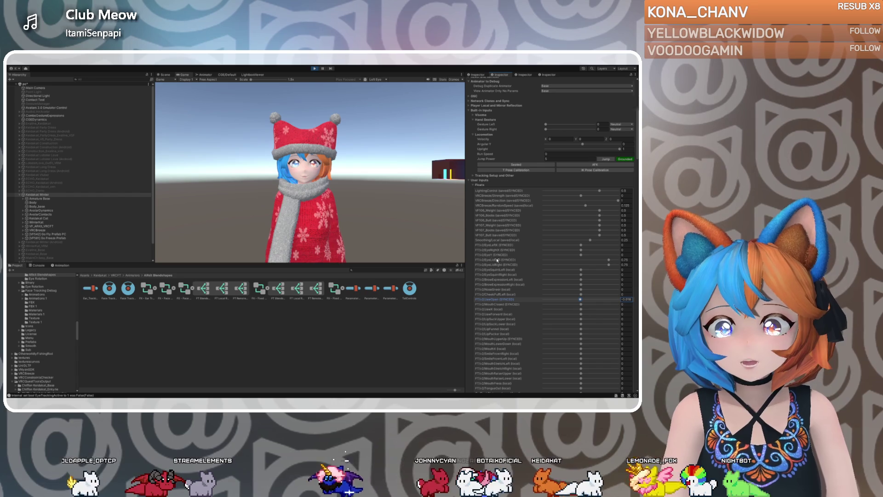
drag(610, 261, 529, 261)
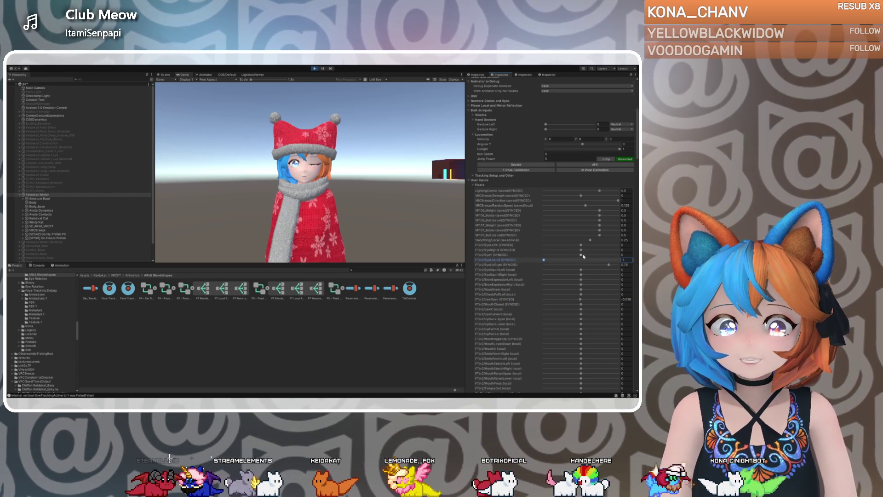
drag(581, 255, 544, 255)
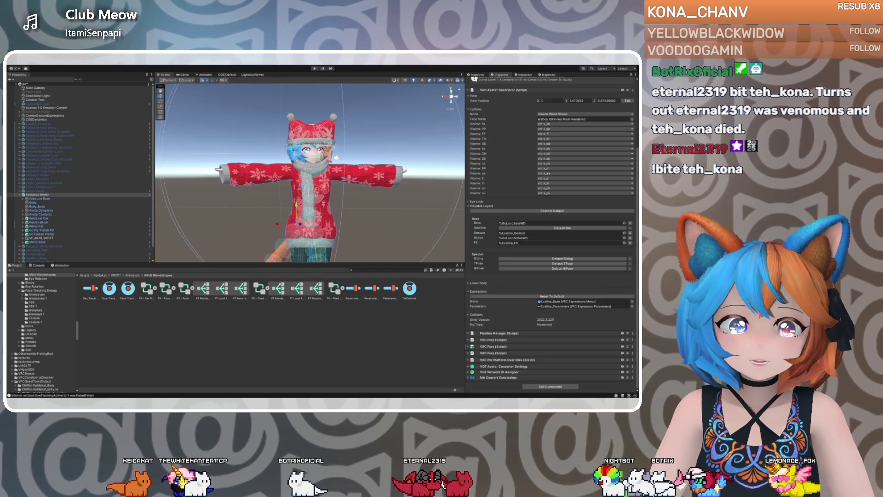
Select VF_ARKIT_VRCFT and open its Fixed Face Tracking FX controller in the Animator
click(41, 237)
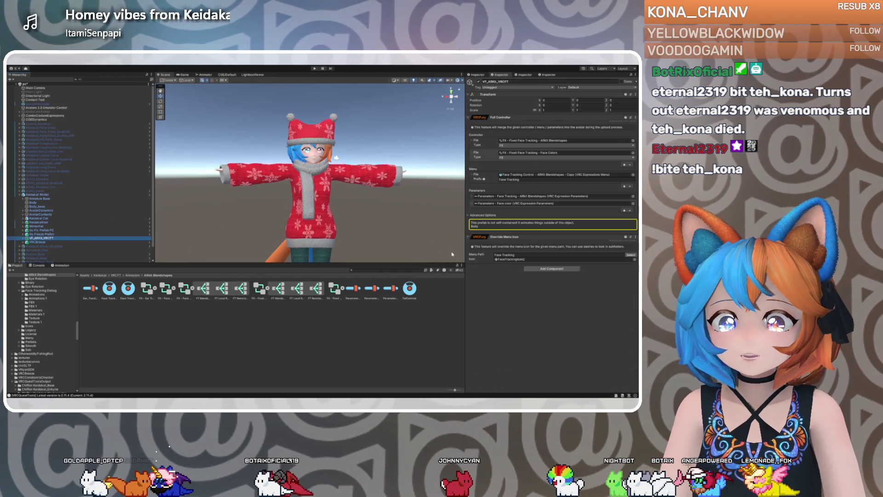
click(528, 140)
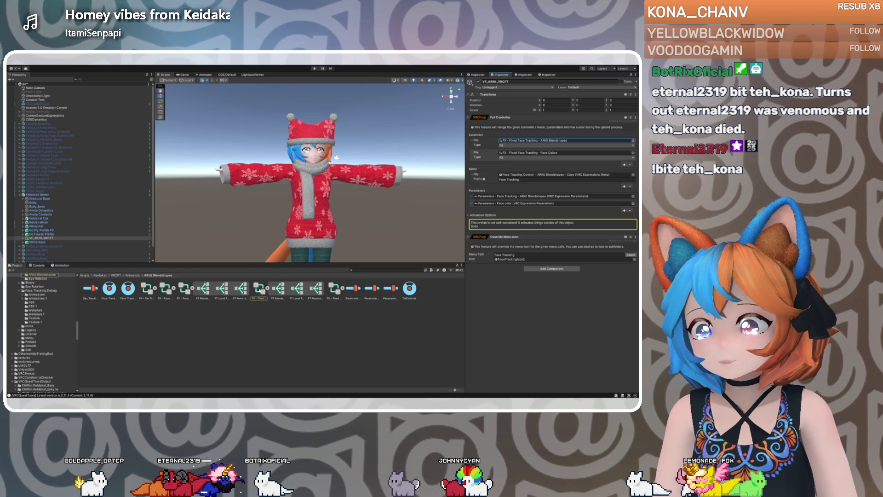
double_click(260, 288)
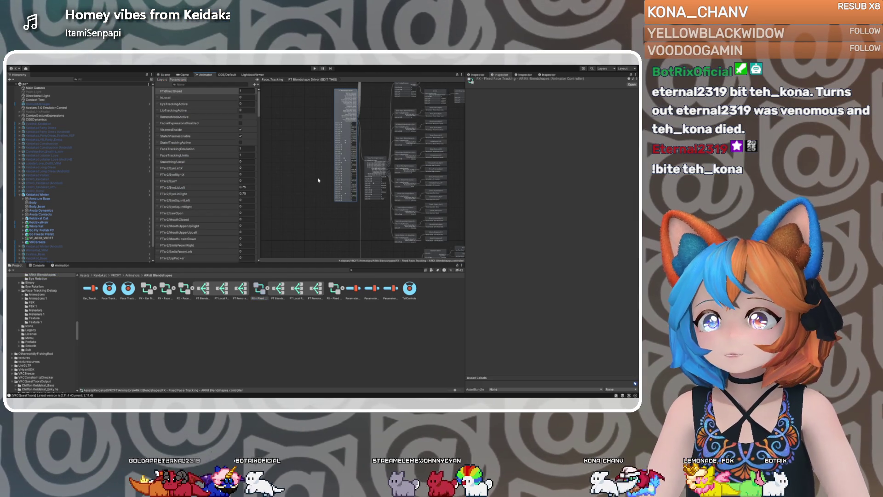
scroll(310, 198, down, 5)
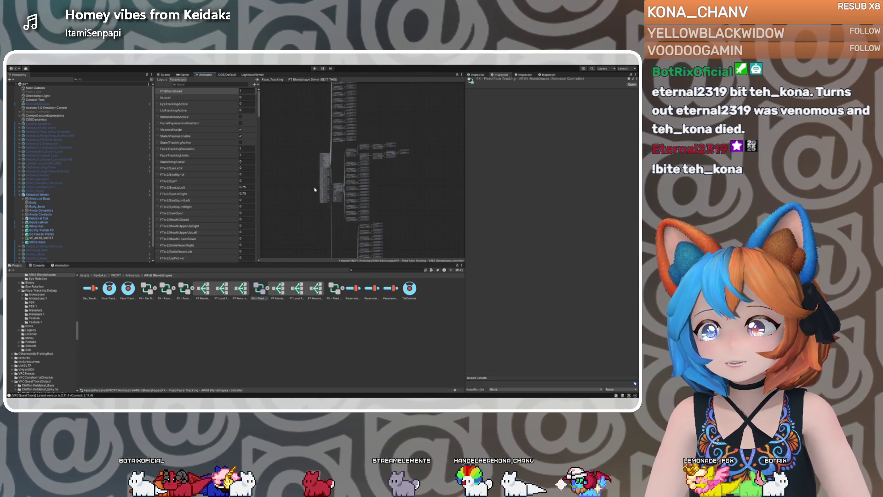
scroll(316, 191, down, 3)
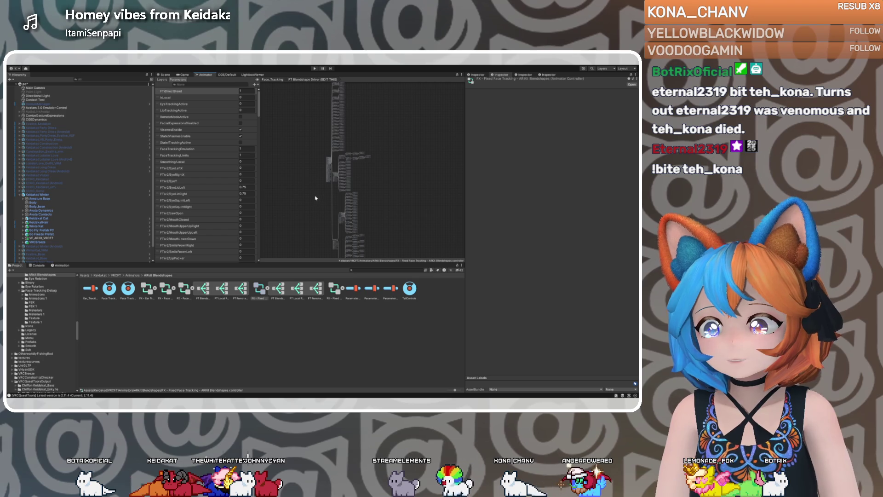
scroll(319, 212, down, 3)
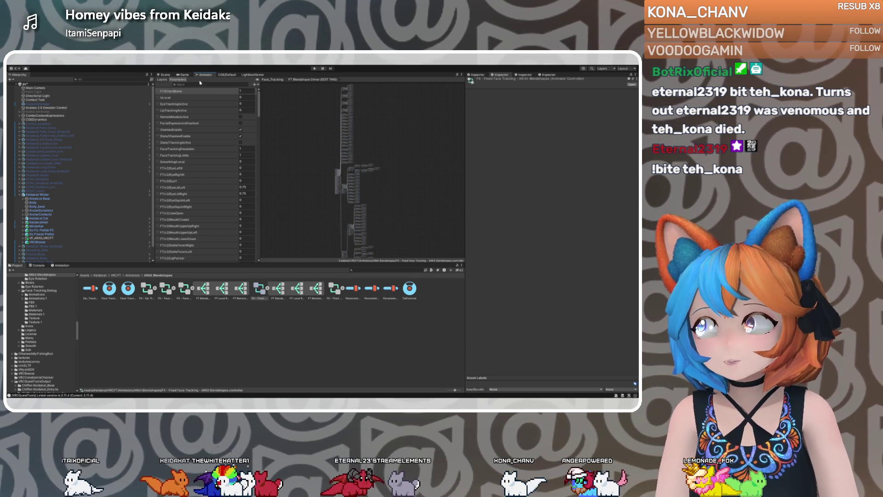
Select the Face_Tracking layer from the layers list and open the copied FX controller
click(272, 80)
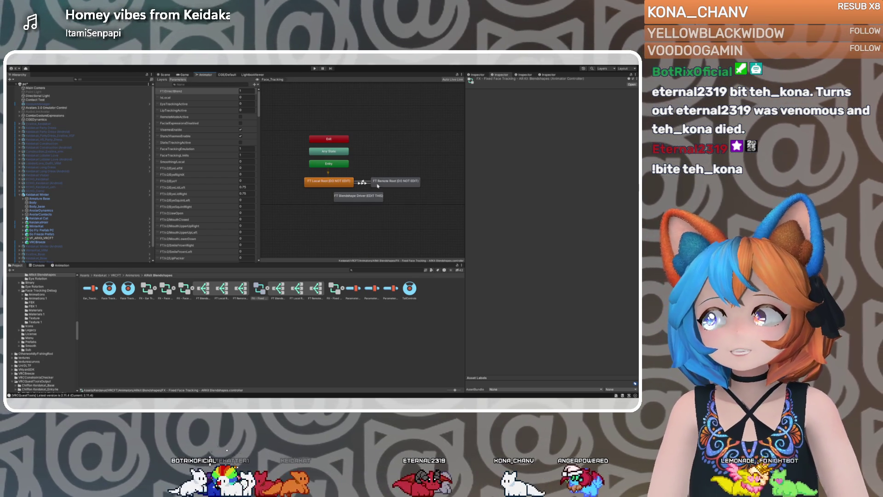
click(161, 80)
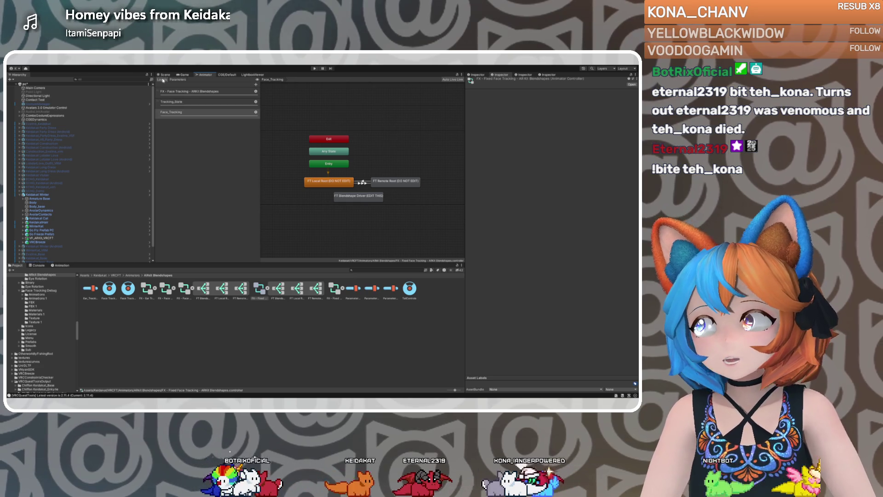
click(198, 102)
click(193, 91)
click(193, 112)
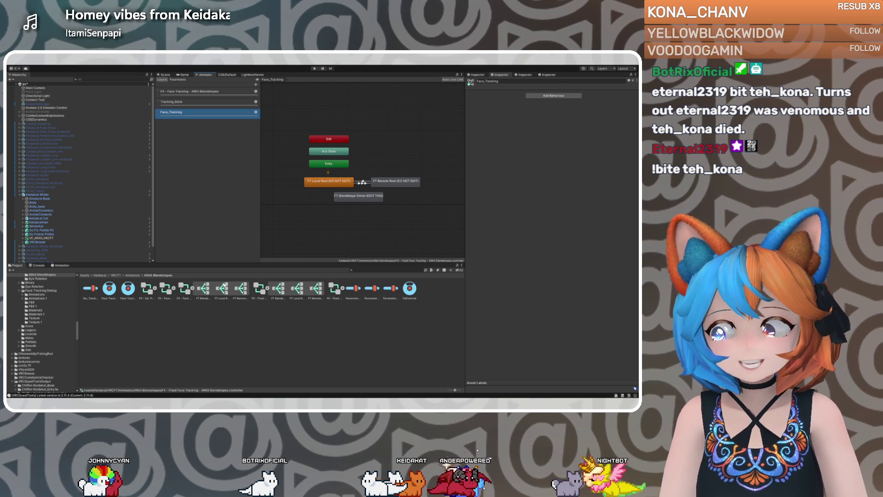
click(183, 295)
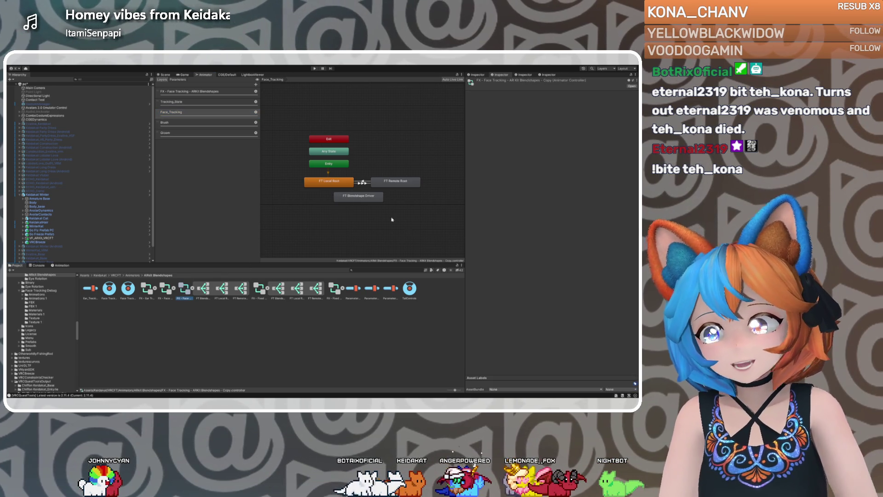
Enter FT Blendshape Driver in the copy and inspect its motions and parameters
double_click(348, 198)
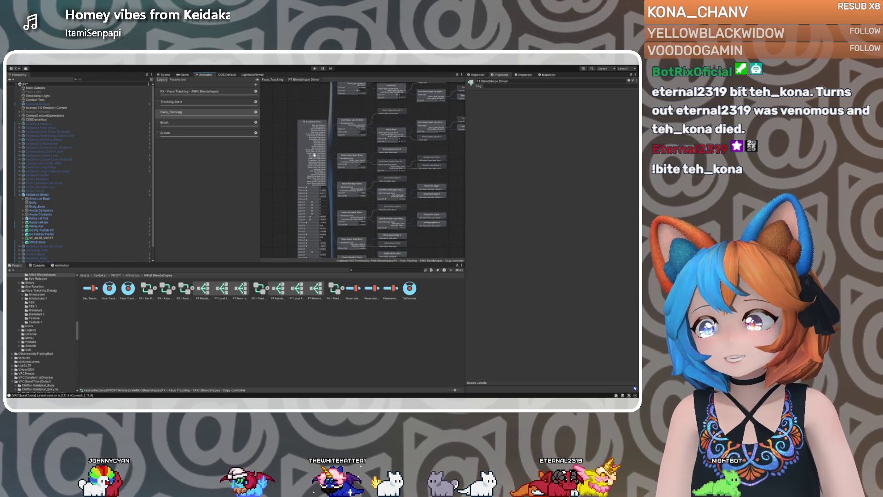
click(311, 143)
scroll(505, 239, down, 5)
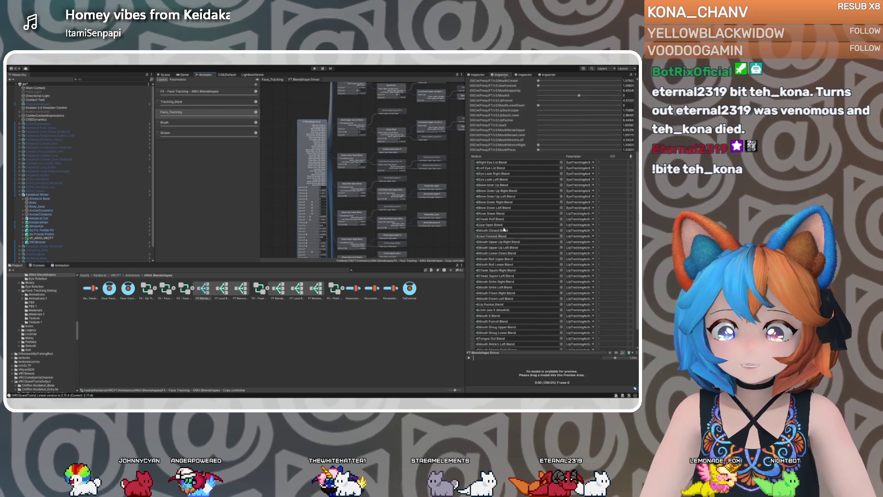
scroll(512, 198, down, 2)
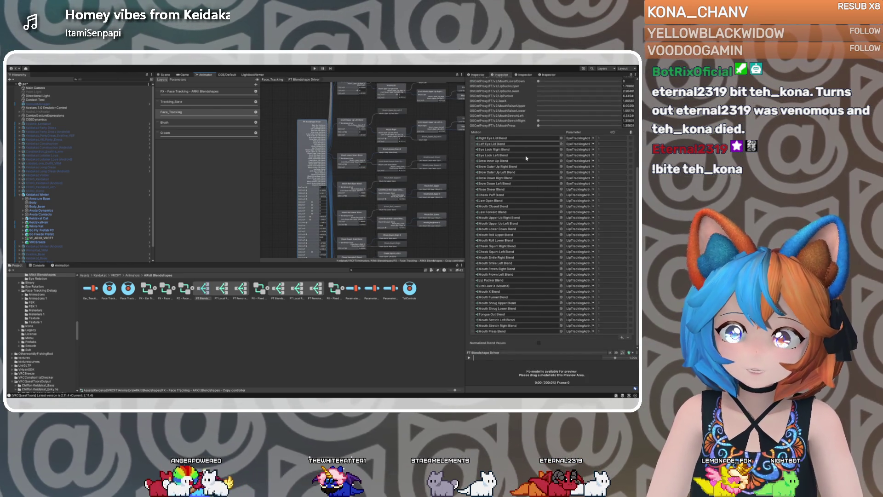
In the Fixed controller's FT Blendshape Driver, select the FT Blends tree and add an empty motion slot
click(259, 289)
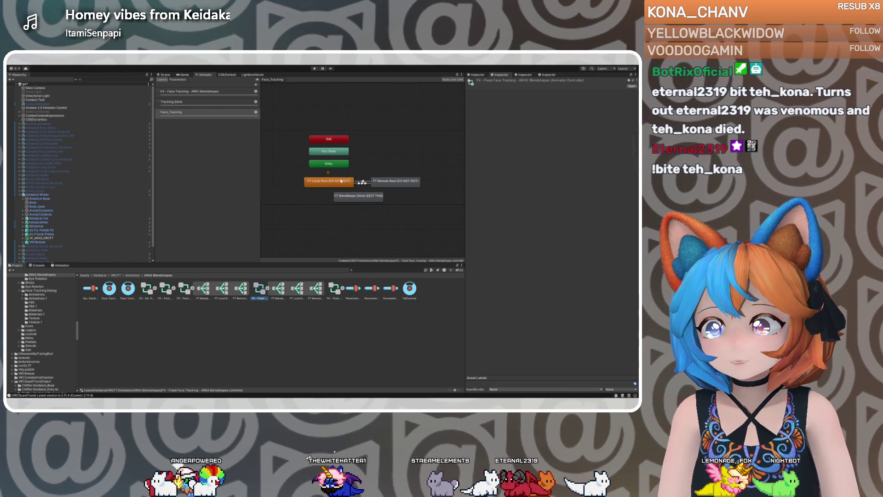
click(354, 197)
double_click(354, 196)
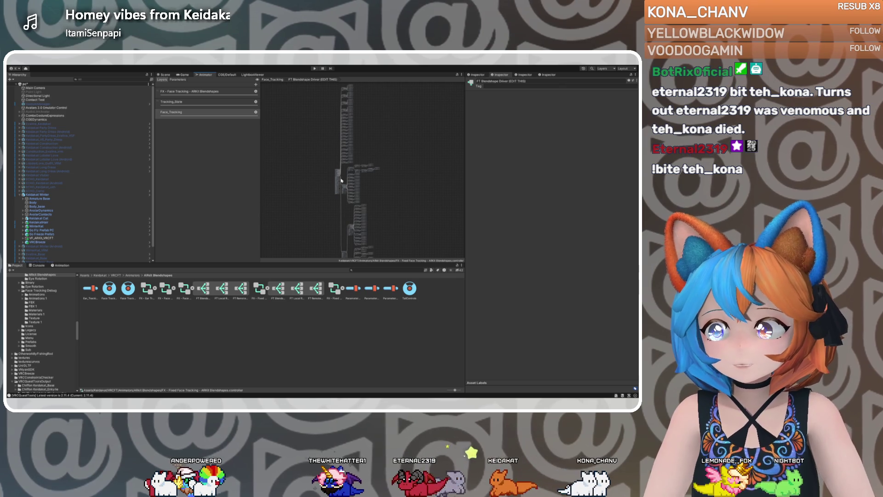
click(278, 288)
scroll(523, 327, down, 5)
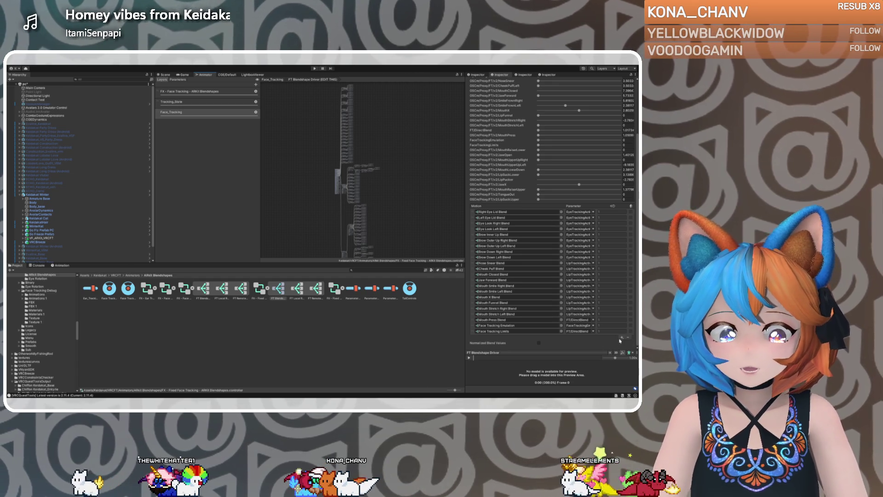
click(621, 337)
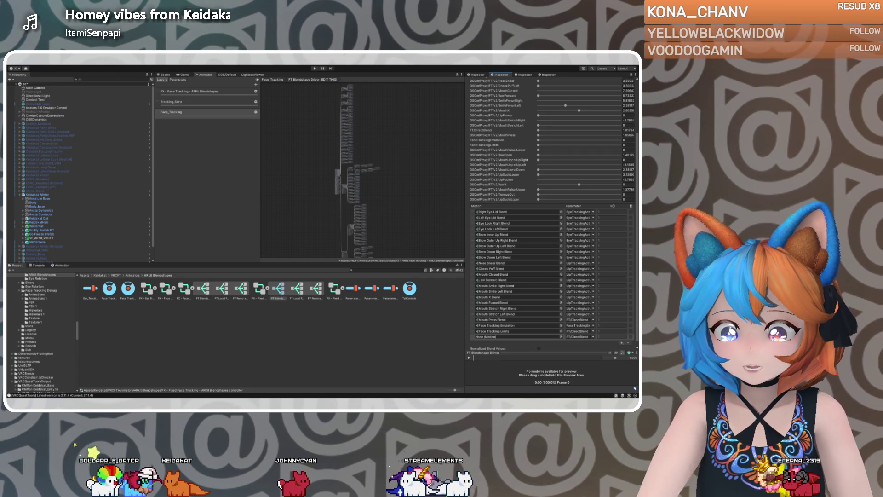
Move the empty motion up near Nose Sneer Blend and set its parameter to LipTrackingActive
mouse_move(477, 336)
mouse_down()
mouse_move(477, 260)
mouse_move(478, 275)
mouse_up()
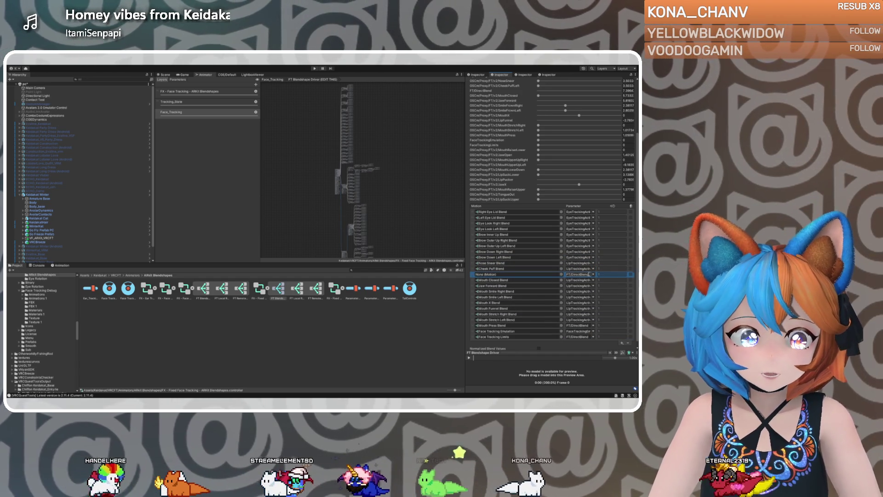
click(579, 268)
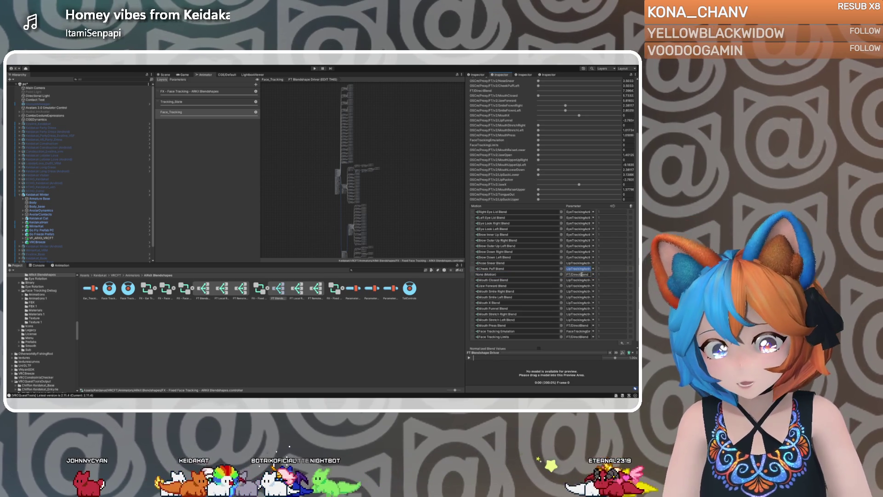
click(580, 274)
key(ctrl+v)
click(544, 275)
click(560, 275)
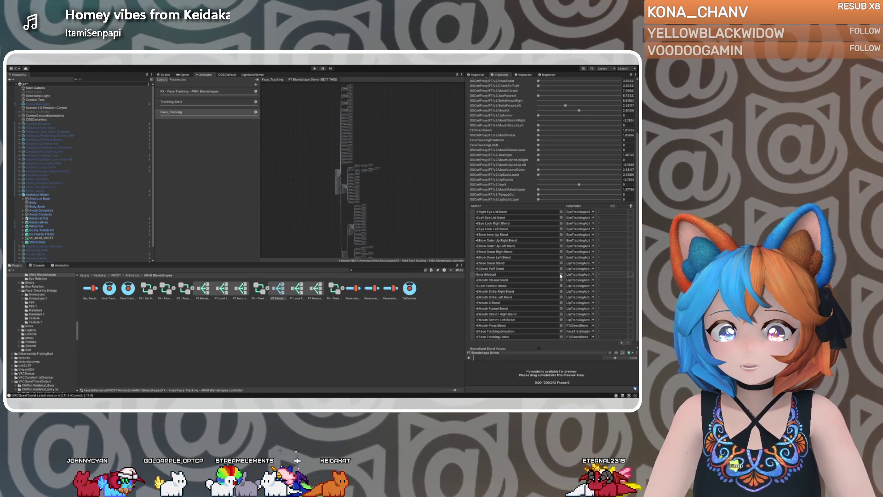
click(489, 275)
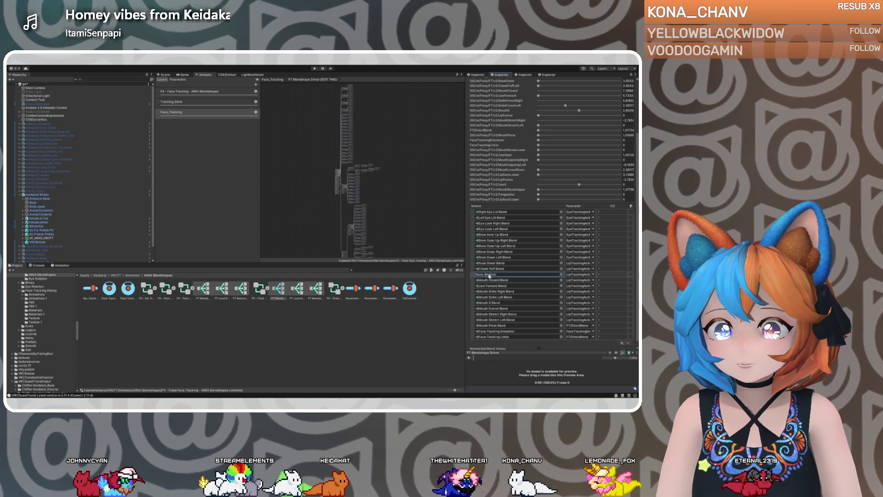
click(561, 274)
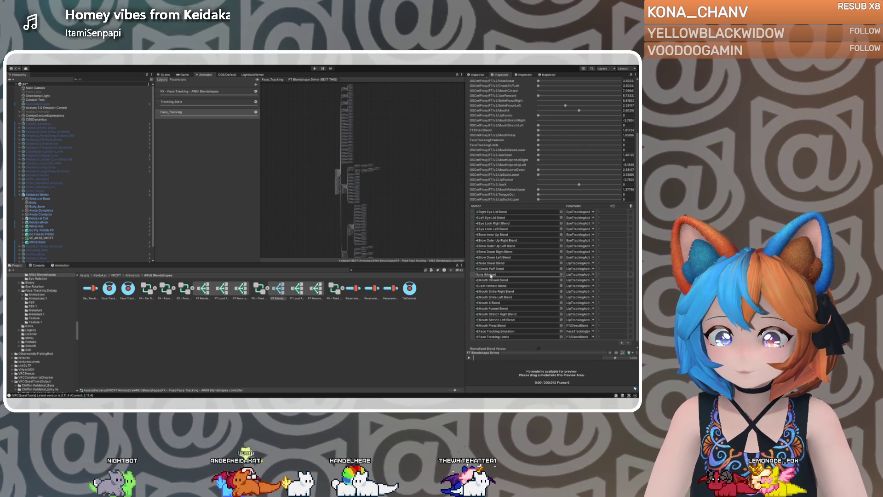
Remove the empty motion from the blend tree
scroll(482, 275, down, 1)
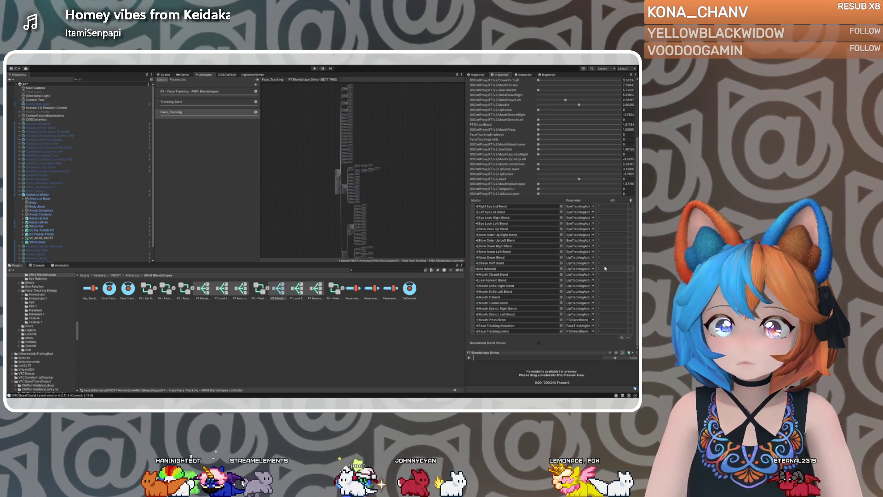
click(472, 270)
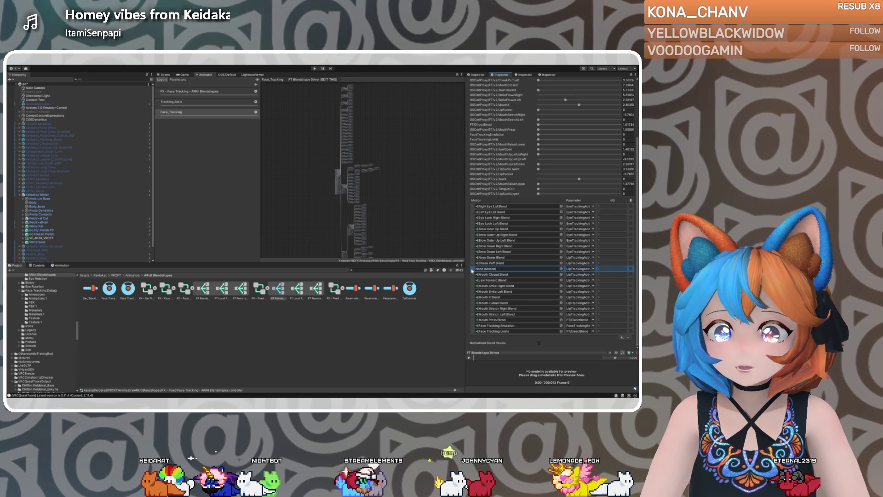
click(627, 338)
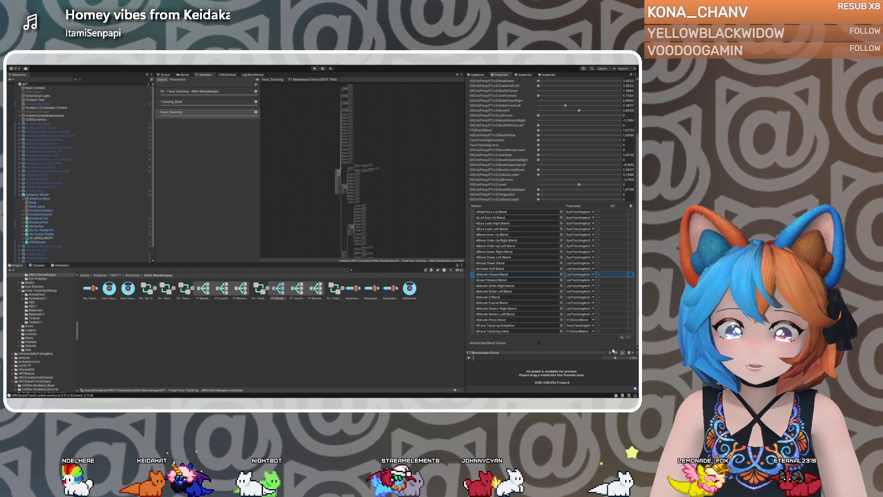
Move the nested BlendTree entry below Cheek Puff Blend and open that child blend tree
click(477, 291)
drag(477, 290, 584, 276)
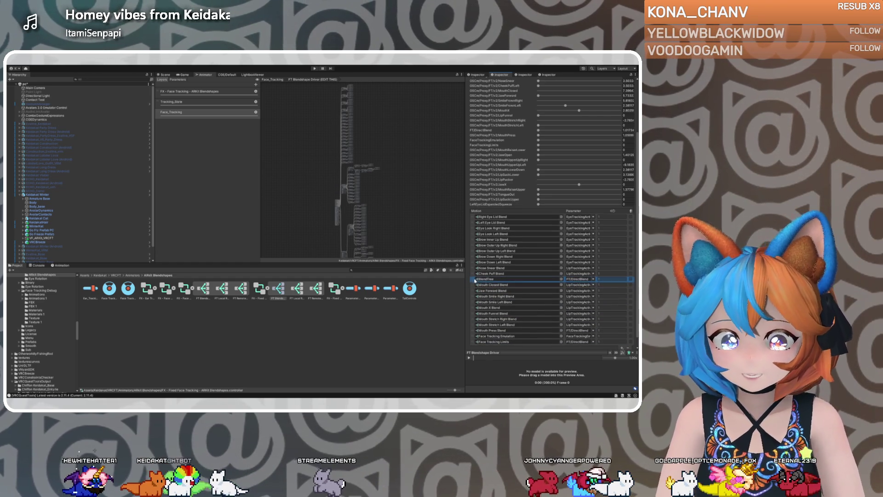
click(581, 279)
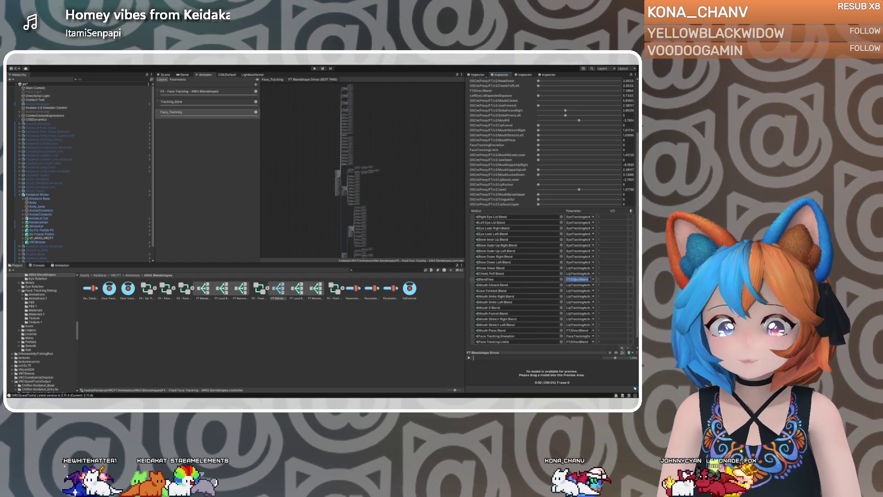
click(495, 279)
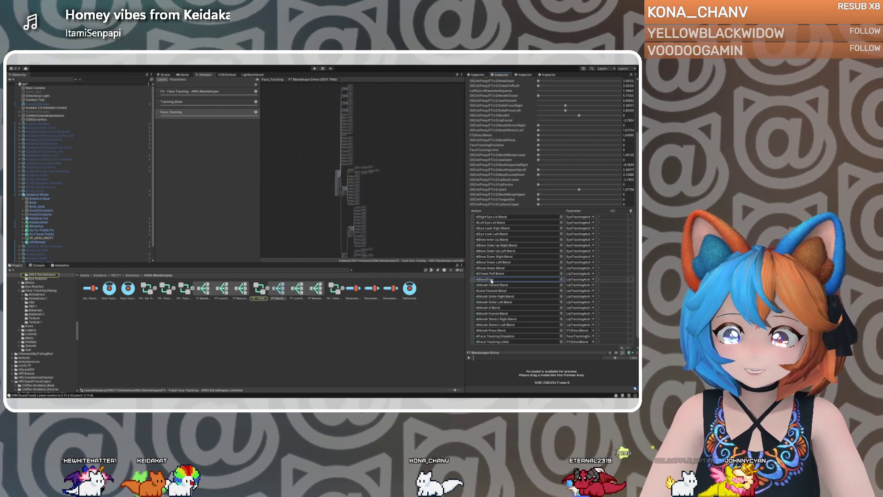
double_click(487, 279)
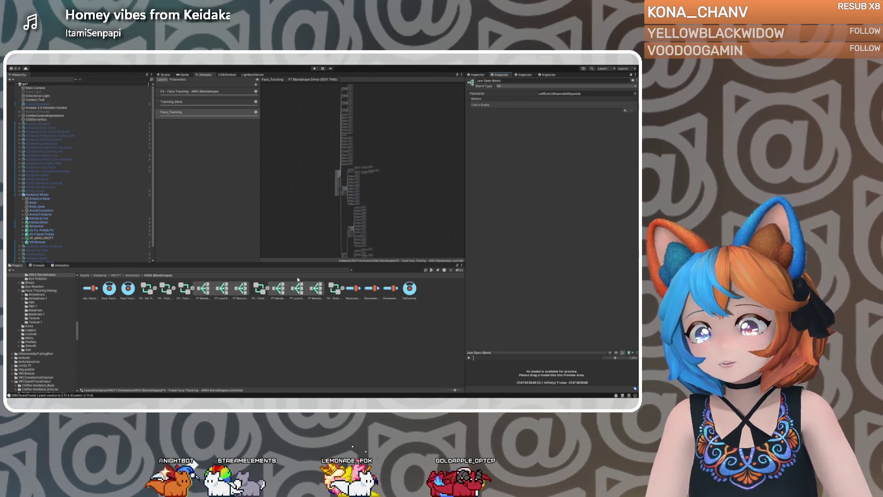
Open the ARKit Blendshapes Copy controller and enter FT Blendshape Driver's Jaw Open Blend tree
double_click(185, 289)
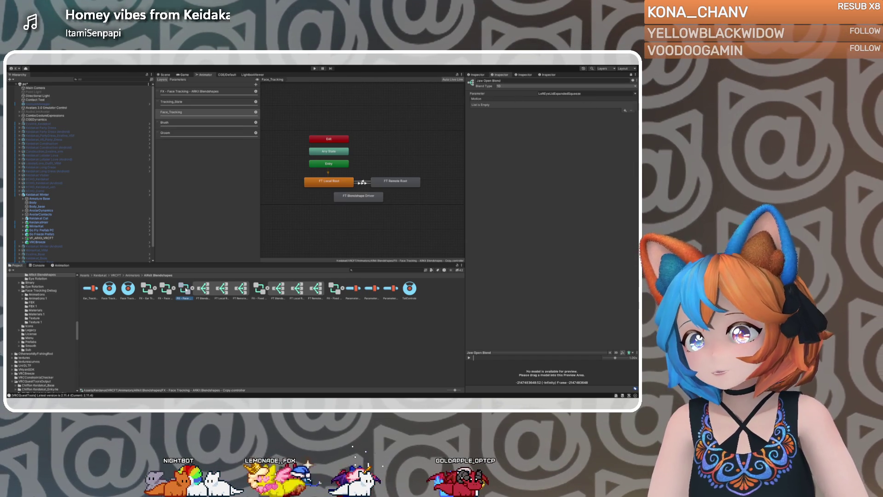
click(353, 197)
double_click(353, 196)
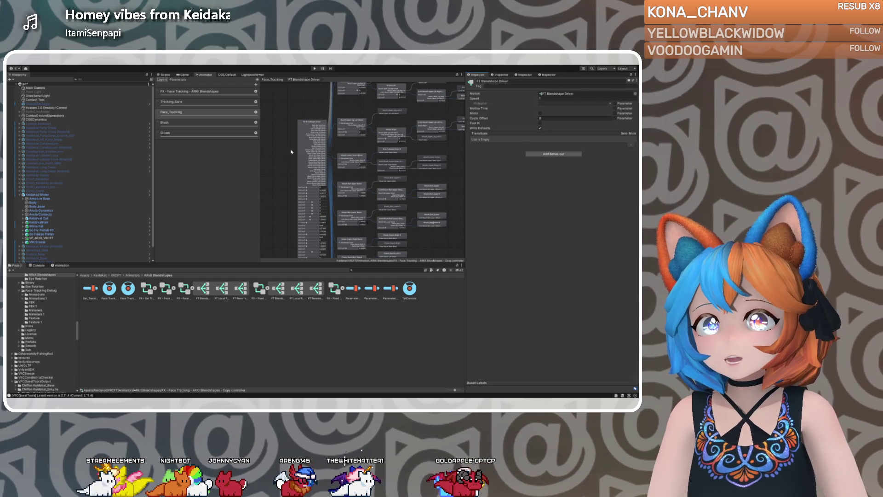
click(319, 153)
scroll(497, 317, down, 2)
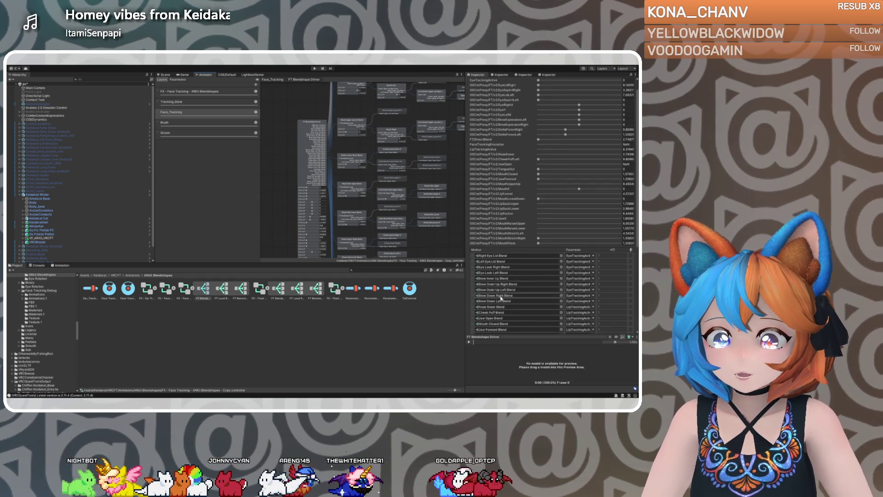
double_click(490, 318)
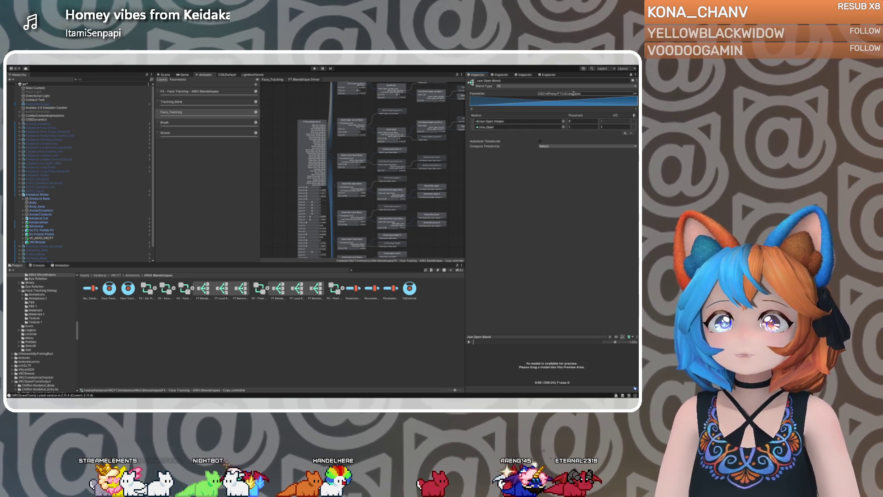
Undo and redo Jaw Open Blend edits, ending with a BlendTree and empty motion row
key(ctrl+z)
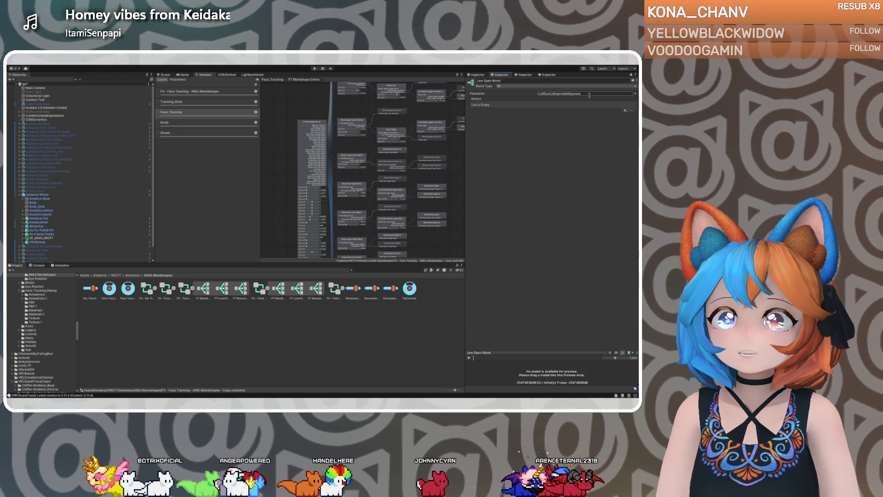
key(ctrl+z)
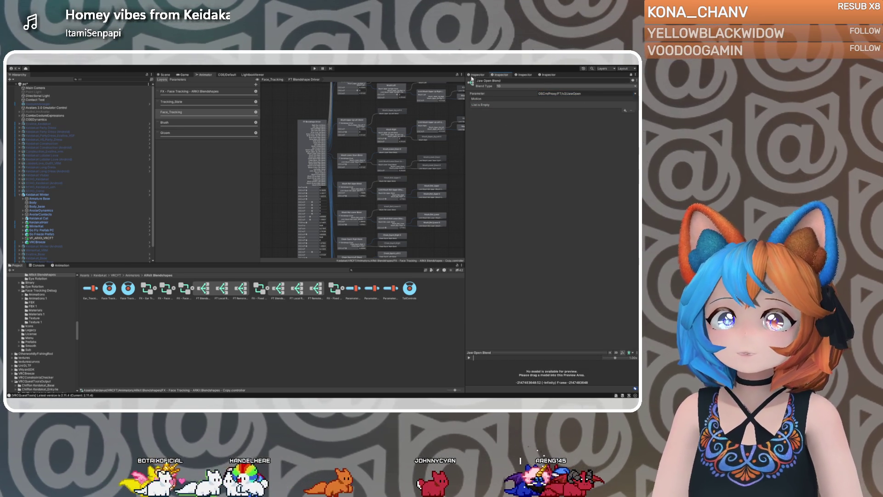
key(ctrl+z)
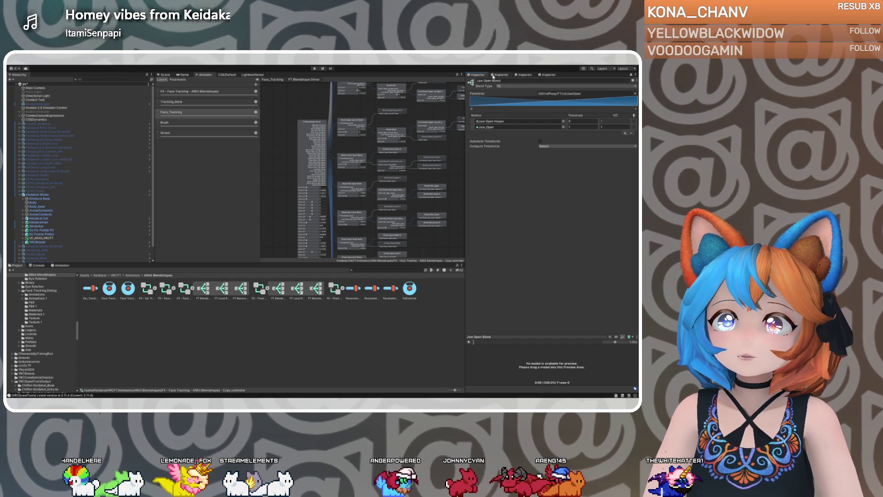
key(ctrl+z)
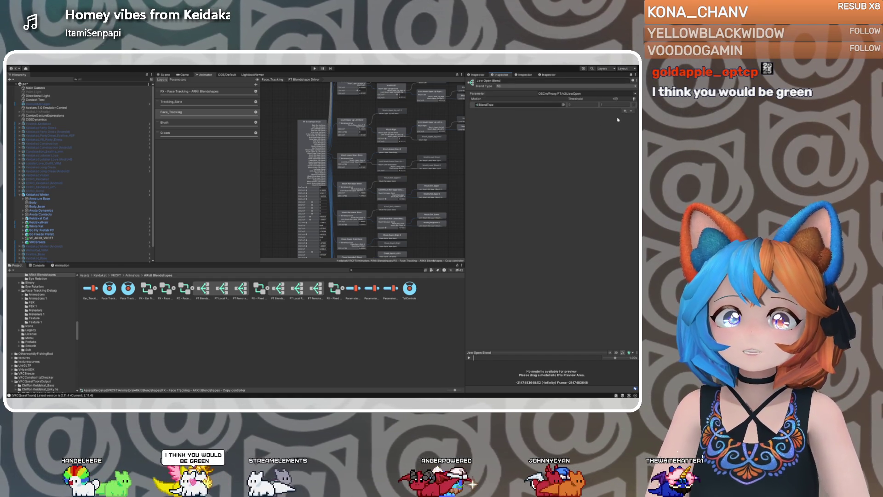
key(ctrl+z)
key(ctrl+z)
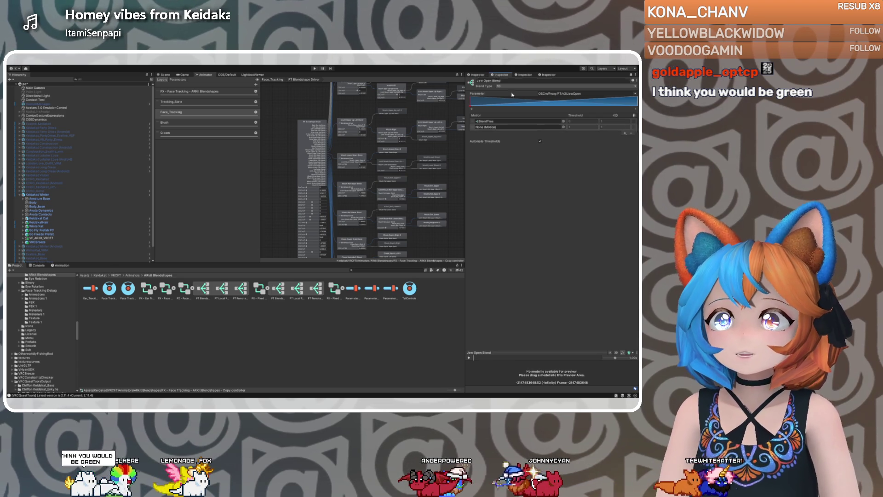
key(ctrl+z)
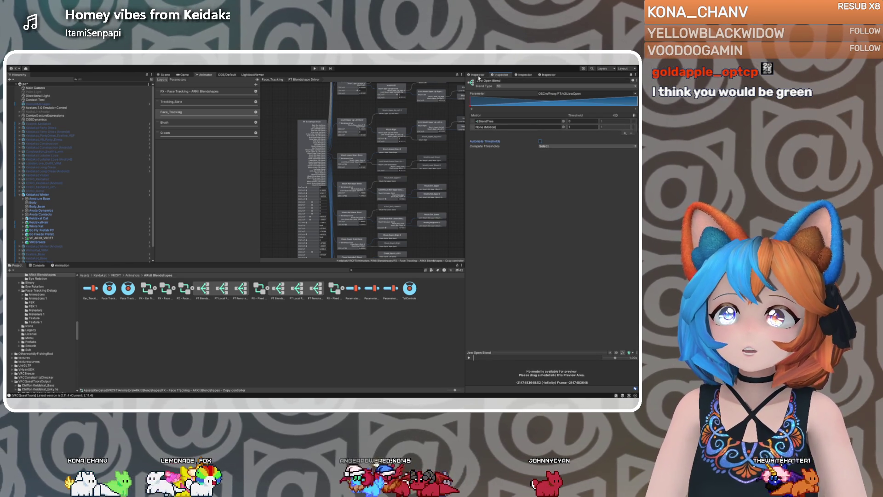
key(ctrl+y)
key(ctrl+z)
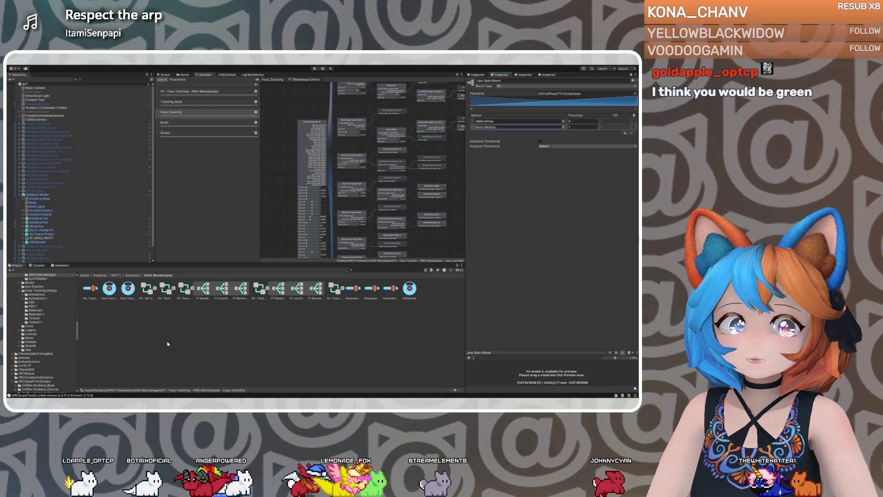
Drag the Jaw_Open clip from the ARKit Blendshapes folder into the second motion slot
scroll(48, 325, up, 4)
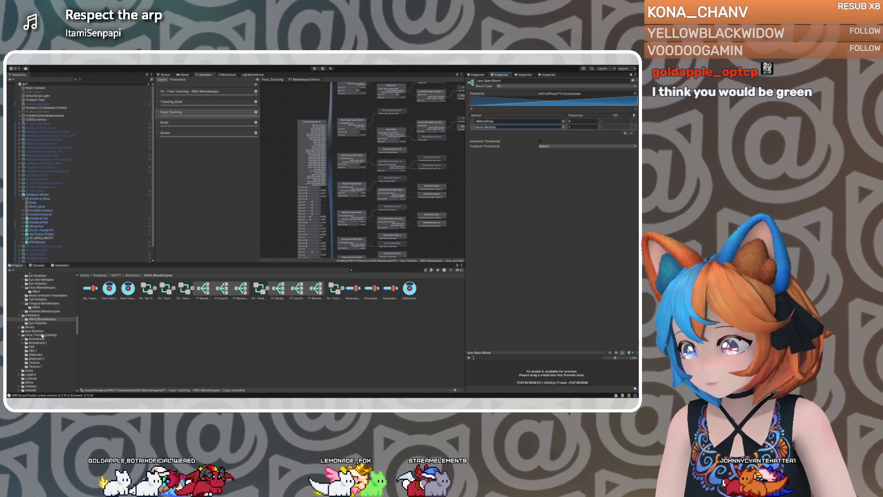
scroll(43, 336, up, 3)
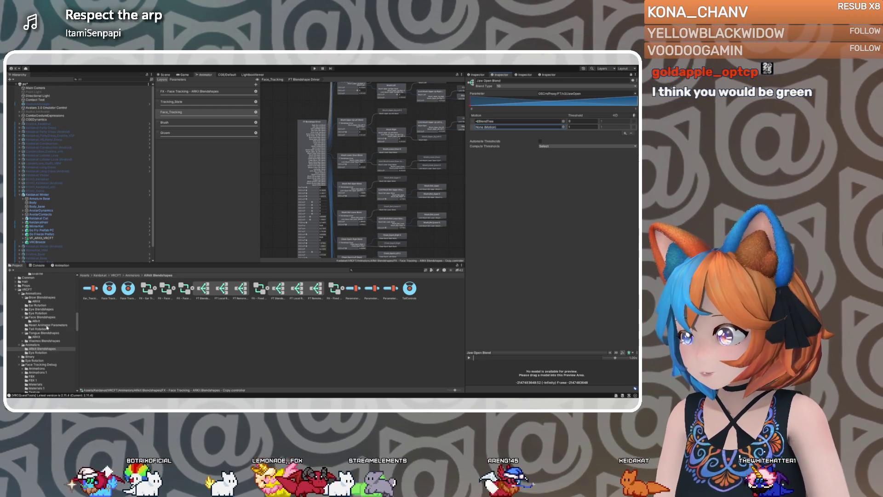
click(37, 345)
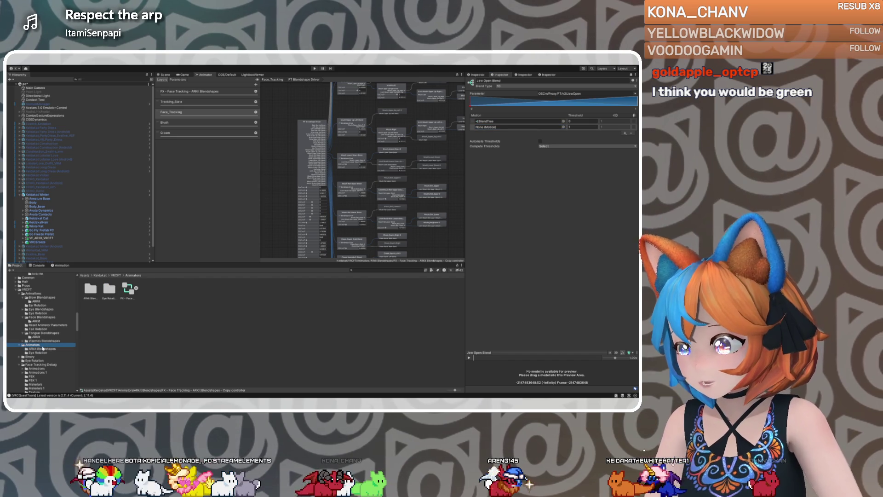
click(42, 348)
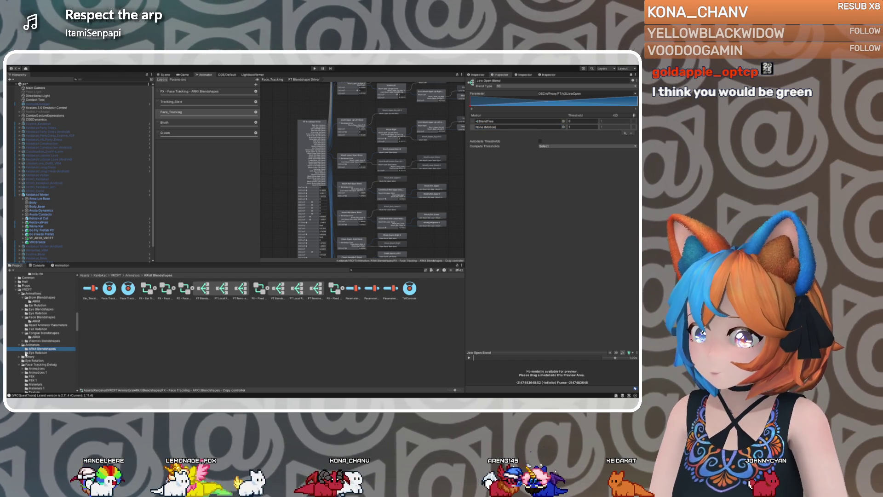
click(35, 321)
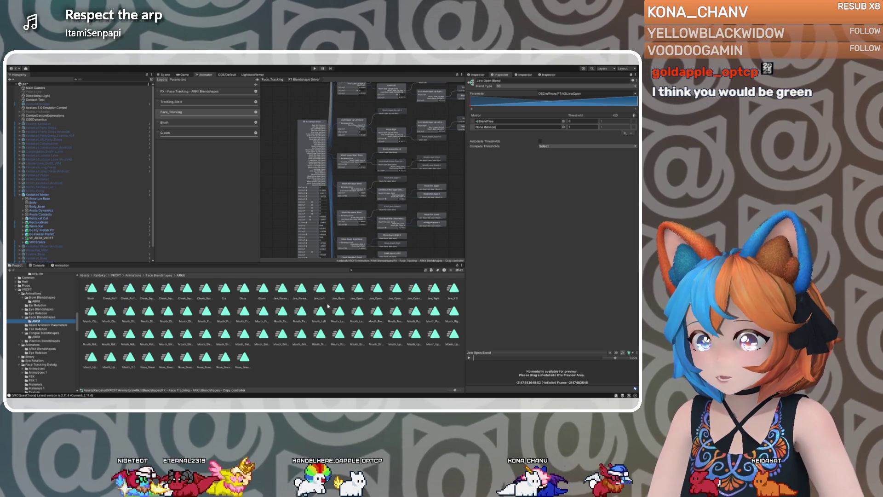
mouse_move(339, 288)
mouse_down()
mouse_move(488, 114)
mouse_move(488, 127)
mouse_up()
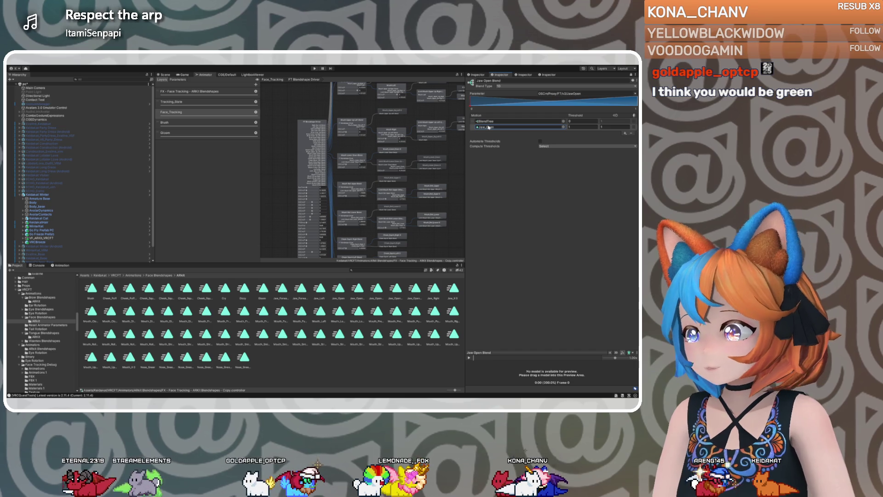
scroll(49, 337, down, 10)
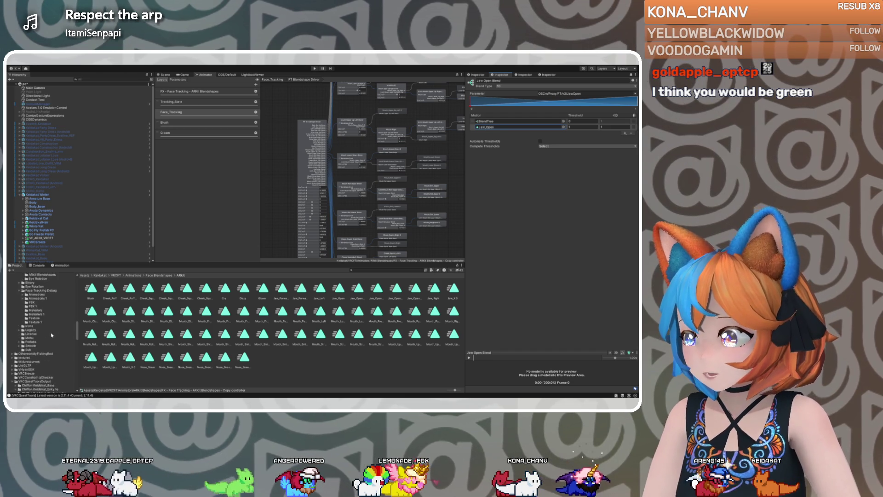
Replace the second motion with Jaw_Open from the template's Animations > Face Blendshapes > ARKit folder
scroll(52, 334, down, 15)
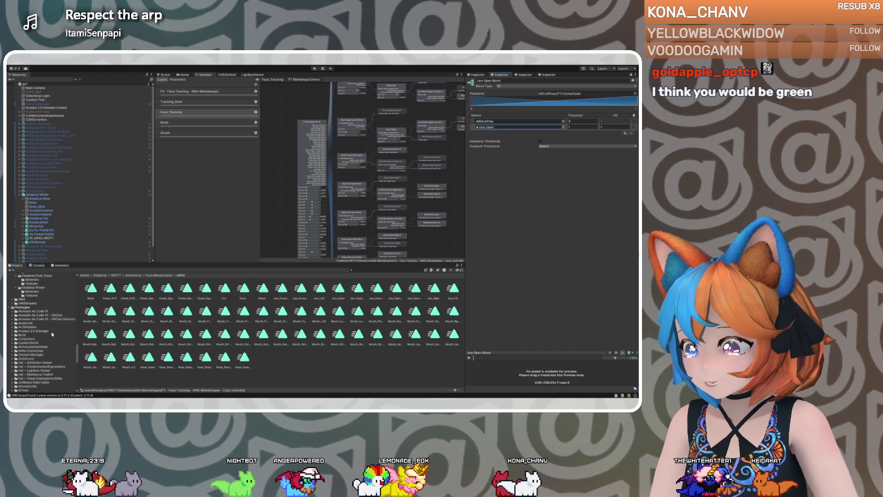
scroll(54, 332, down, 10)
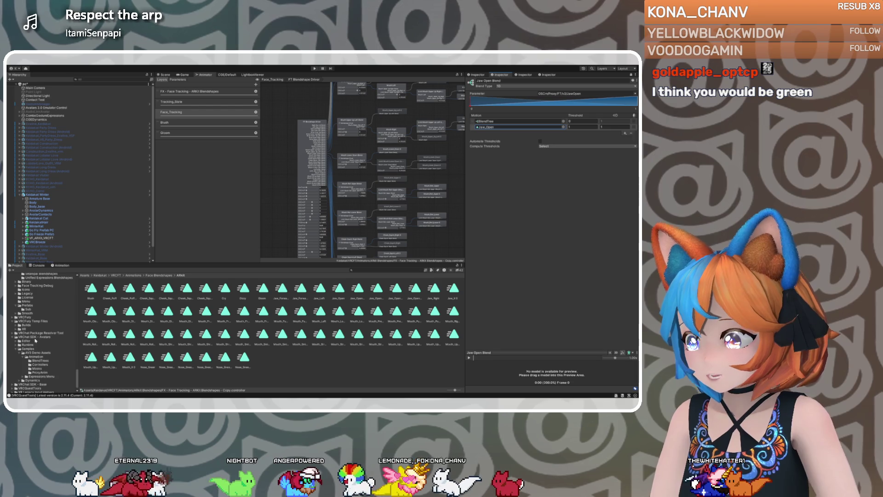
scroll(34, 362, down, 1)
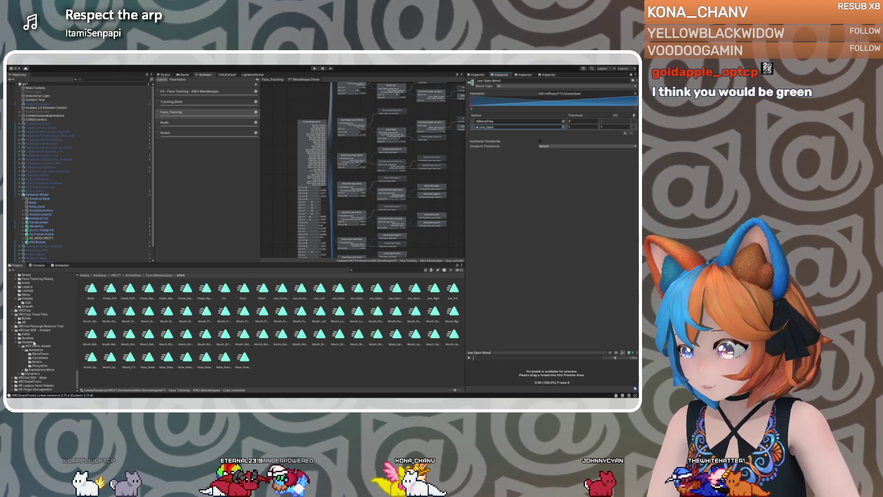
scroll(31, 336, up, 5)
scroll(29, 341, up, 2)
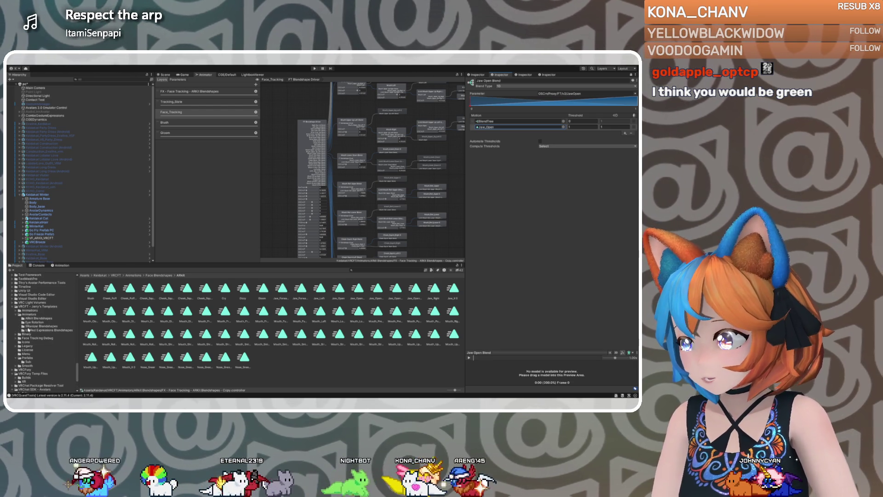
click(29, 318)
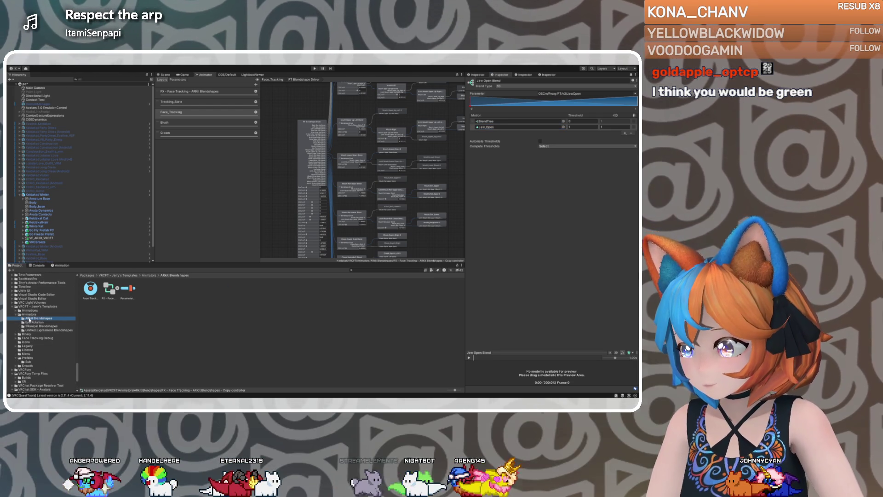
click(16, 311)
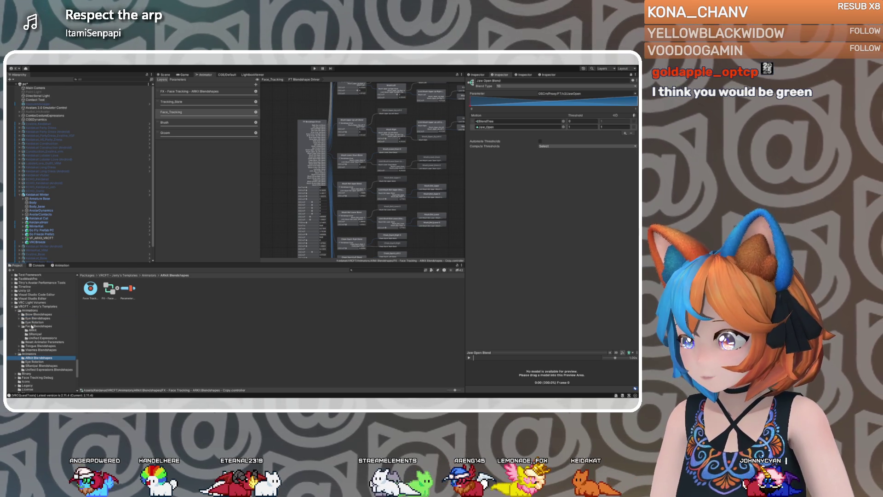
click(31, 330)
drag(338, 294, 498, 127)
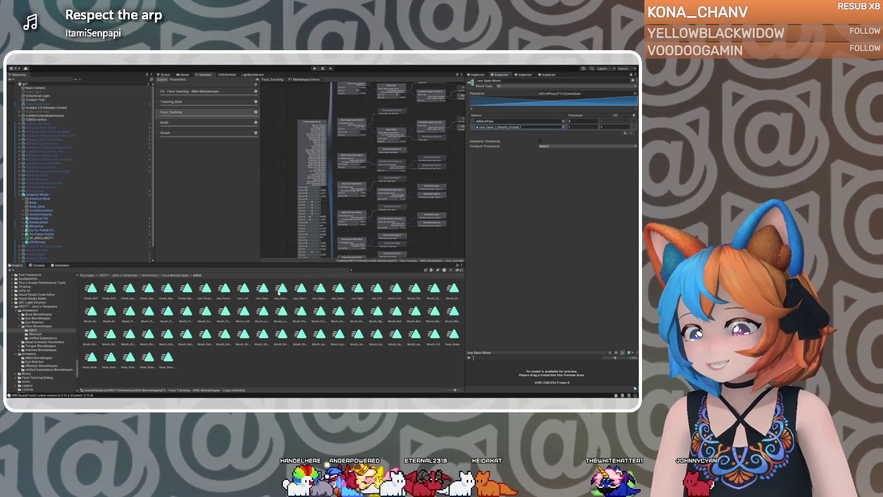
drag(263, 290, 484, 128)
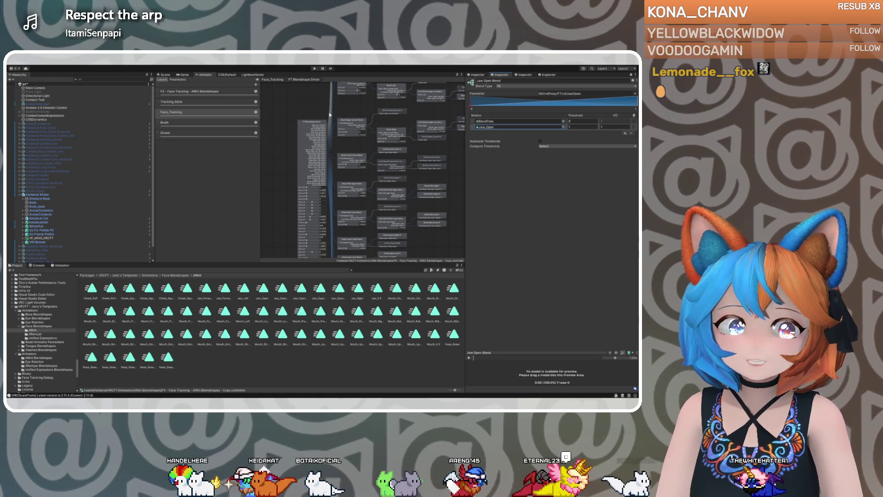
Select VF_ARKit_VRCFT, ping its FX controller from the VRCFury component, and open it in the Animator
click(44, 238)
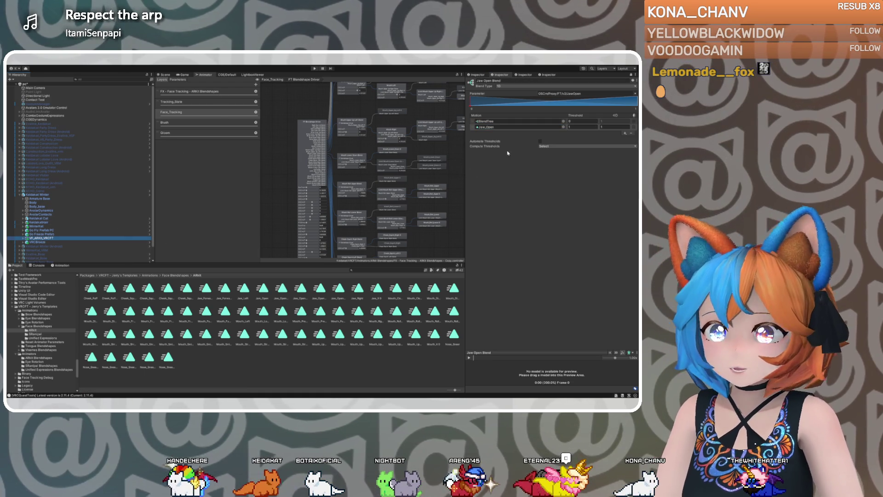
click(523, 75)
click(524, 74)
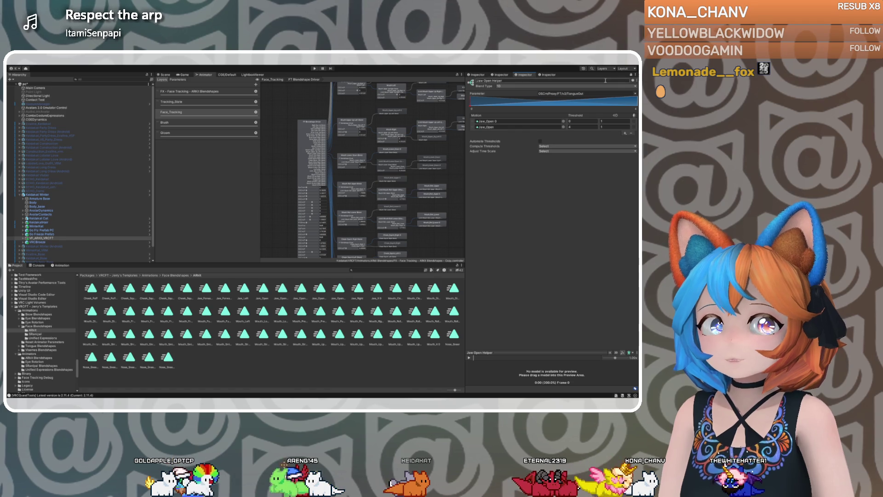
click(632, 77)
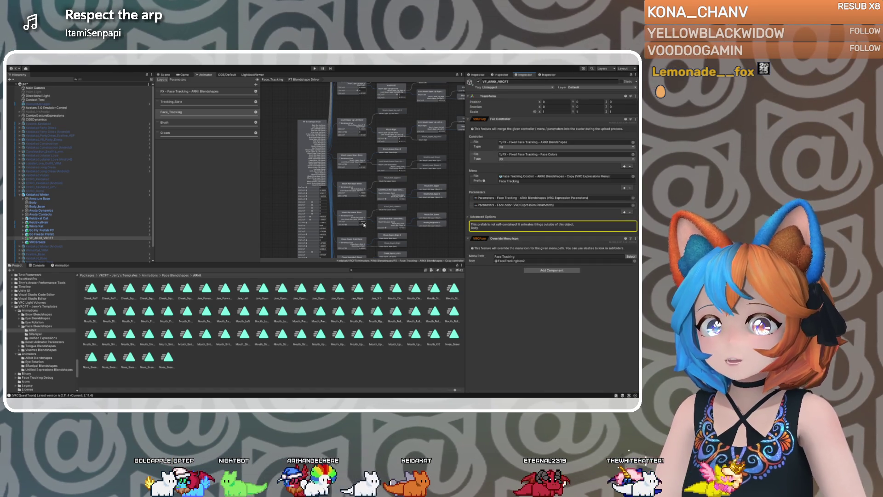
click(529, 142)
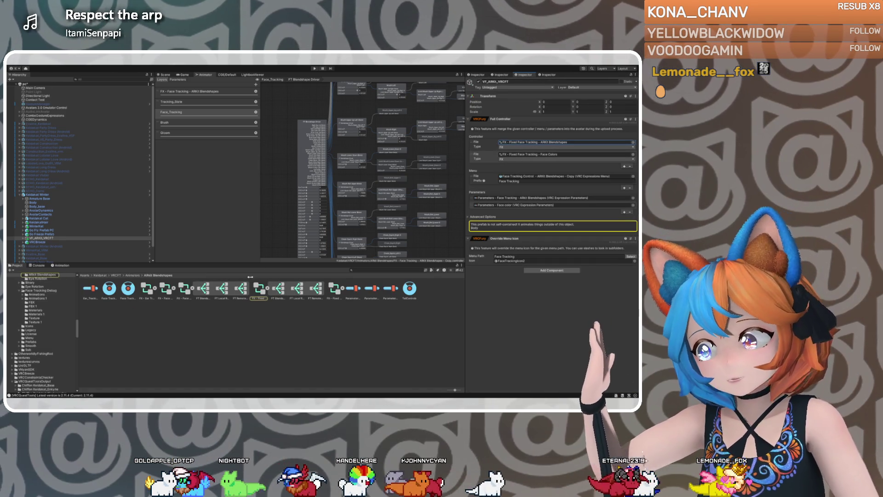
double_click(529, 142)
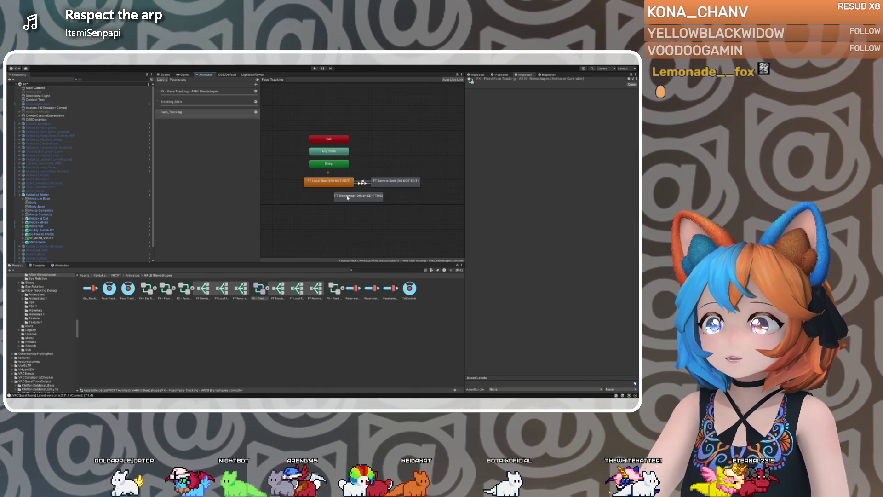
Review FT Blendshape Driver's Direct blend parameters and motions, then view the non-fixed Face Tracking controller
double_click(347, 197)
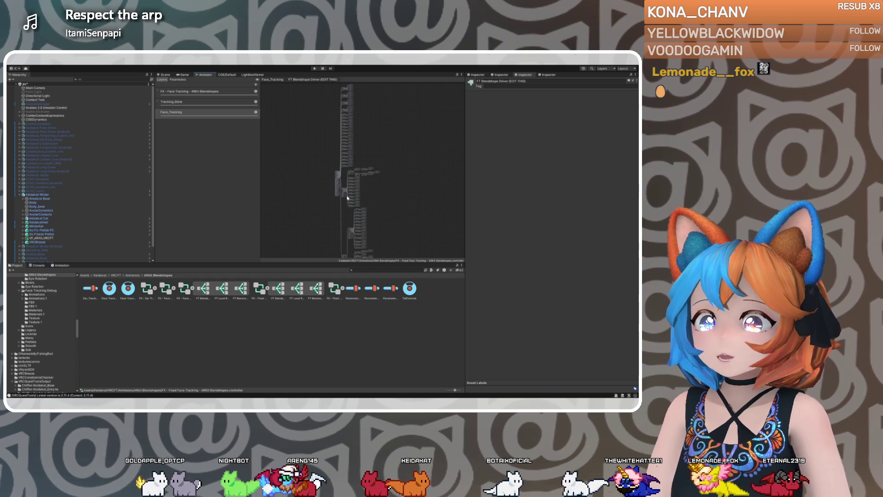
click(344, 178)
scroll(361, 177, up, 3)
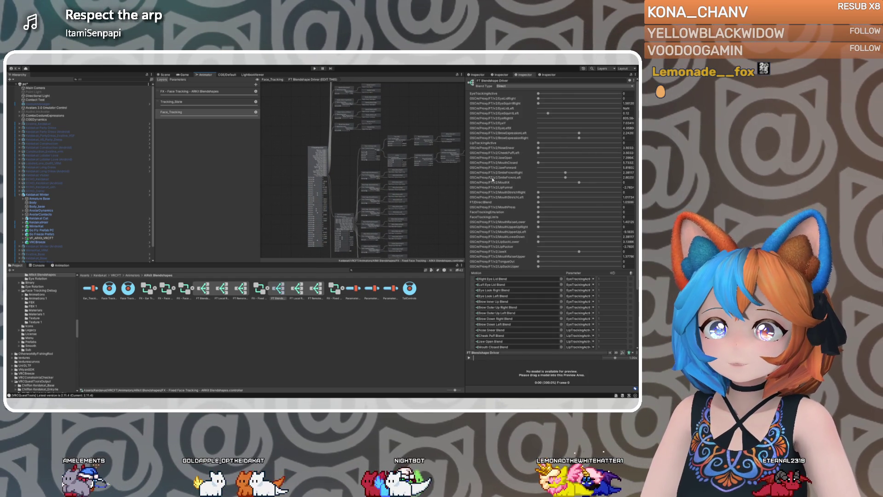
scroll(492, 189, down, 3)
scroll(491, 190, down, 3)
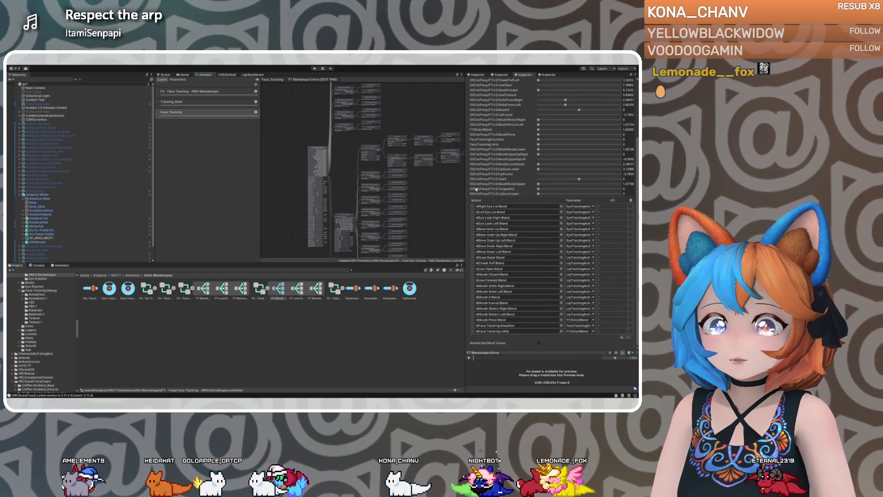
click(167, 289)
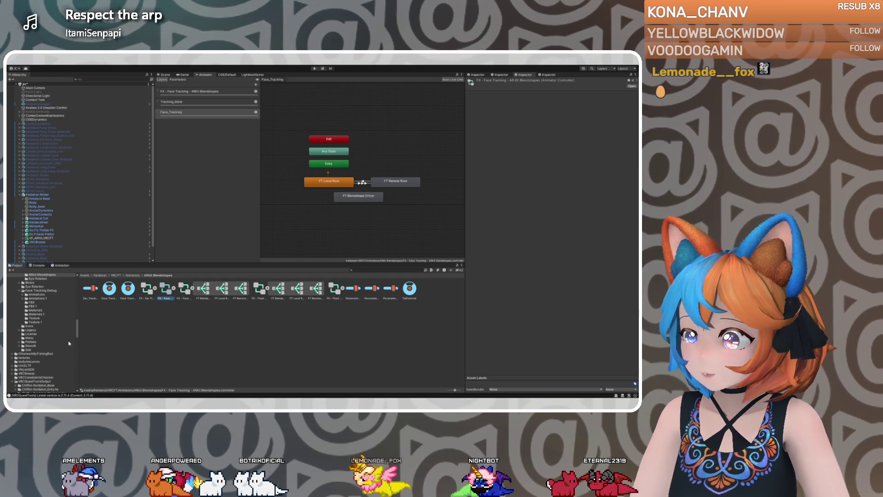
Compare the Copy, non-fixed and Fixed face tracking FX controllers in the Animator
click(184, 289)
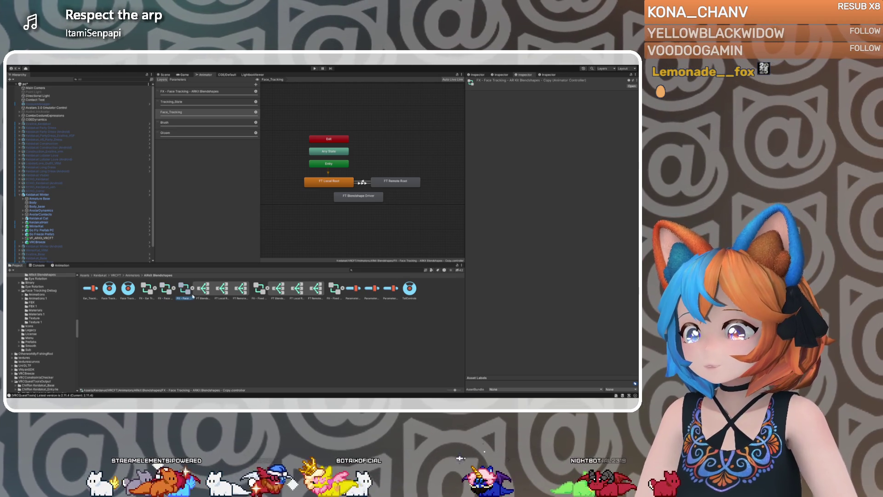
click(168, 290)
click(259, 290)
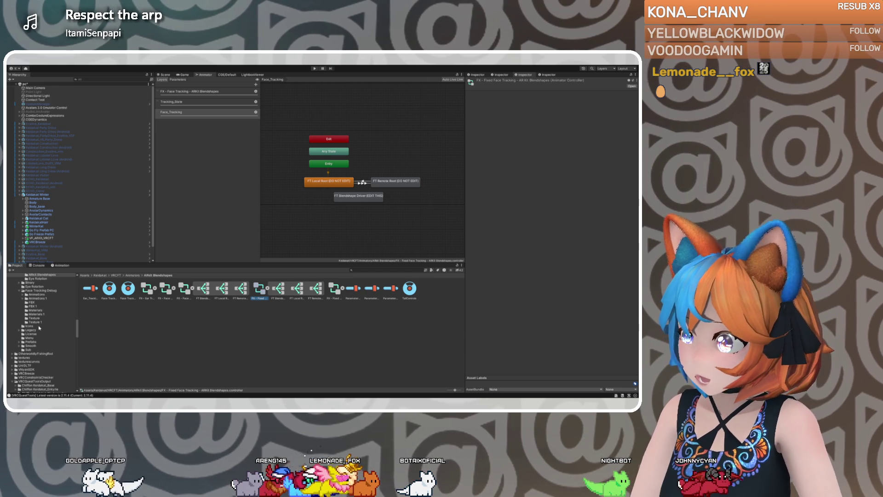
Open the template package's ARKit Blendshapes animator folder and select its FT Blendshape Driver state
scroll(34, 311, up, 2)
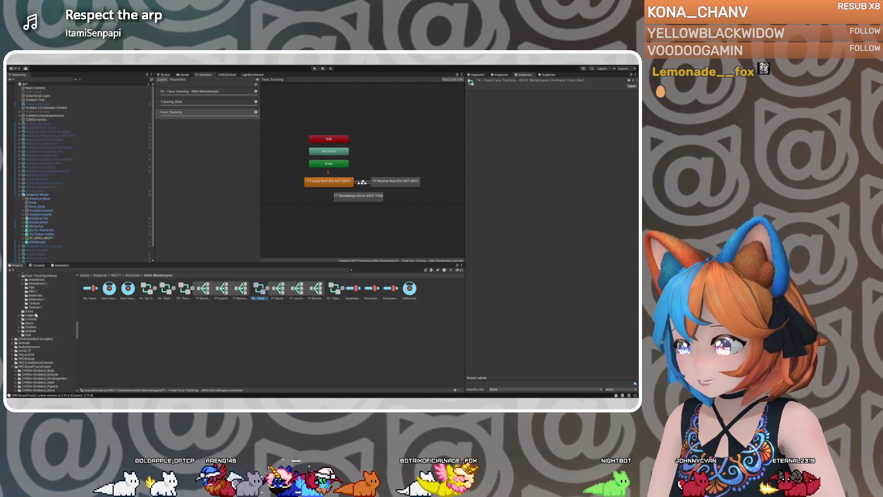
scroll(36, 320, up, 5)
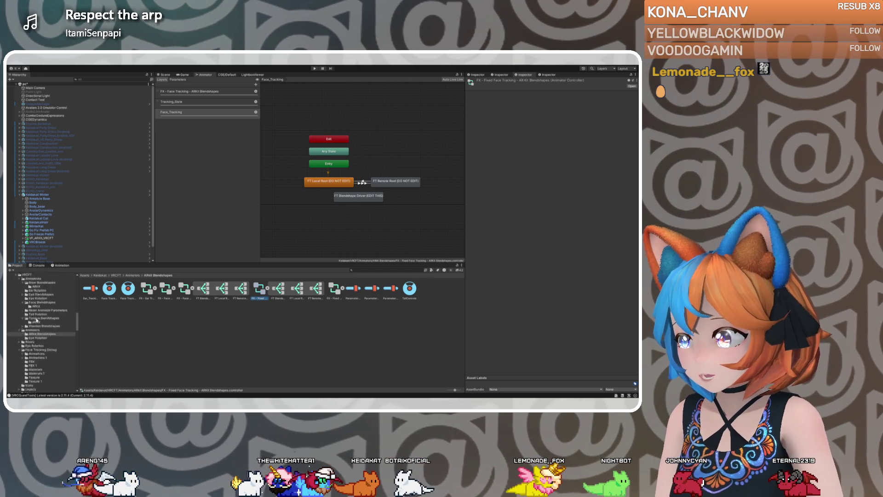
scroll(37, 320, down, 5)
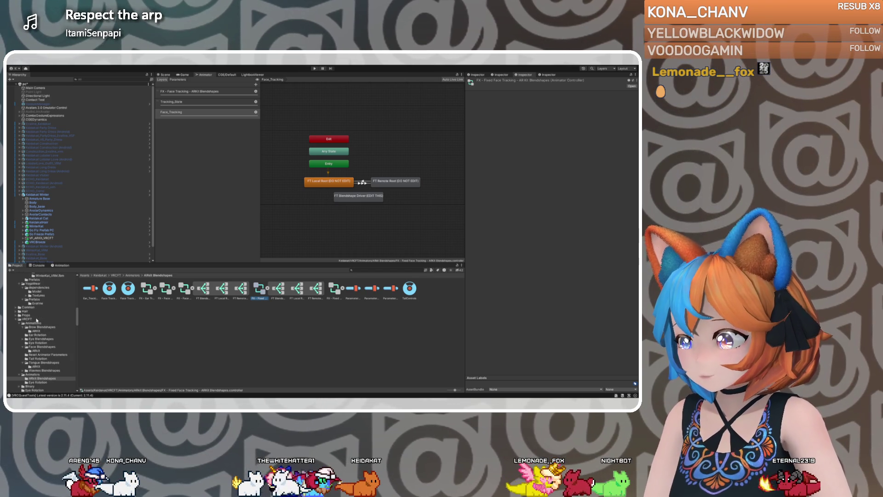
scroll(37, 320, down, 5)
scroll(36, 320, down, 5)
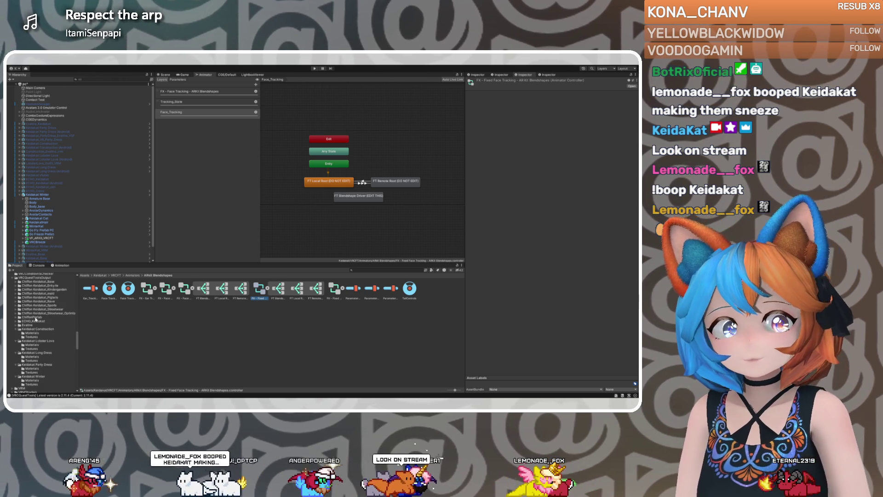
scroll(37, 321, down, 10)
scroll(36, 331, down, 10)
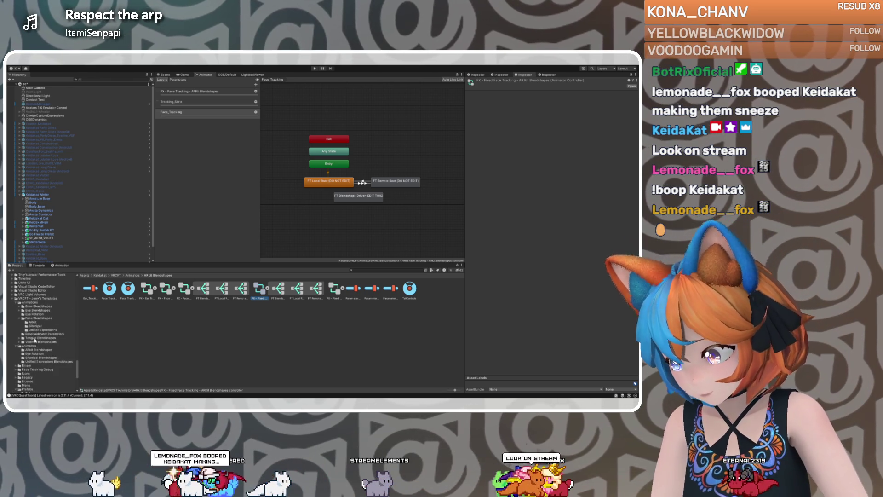
scroll(34, 345, down, 2)
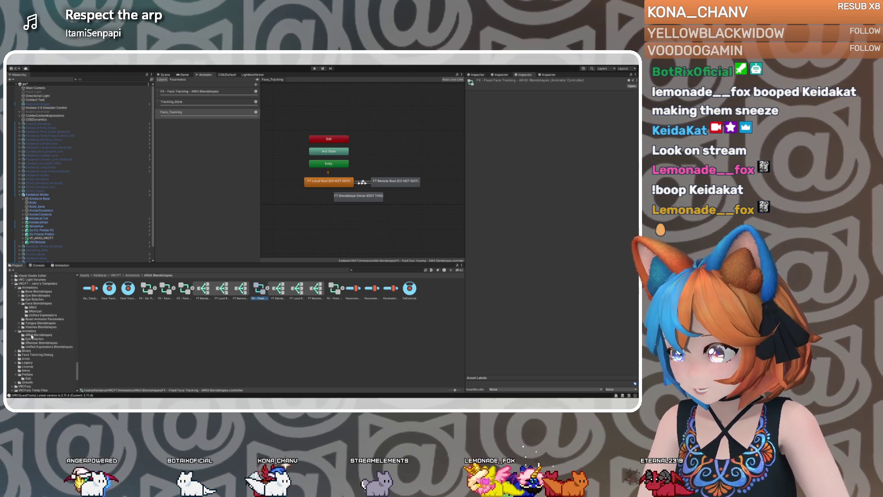
click(36, 335)
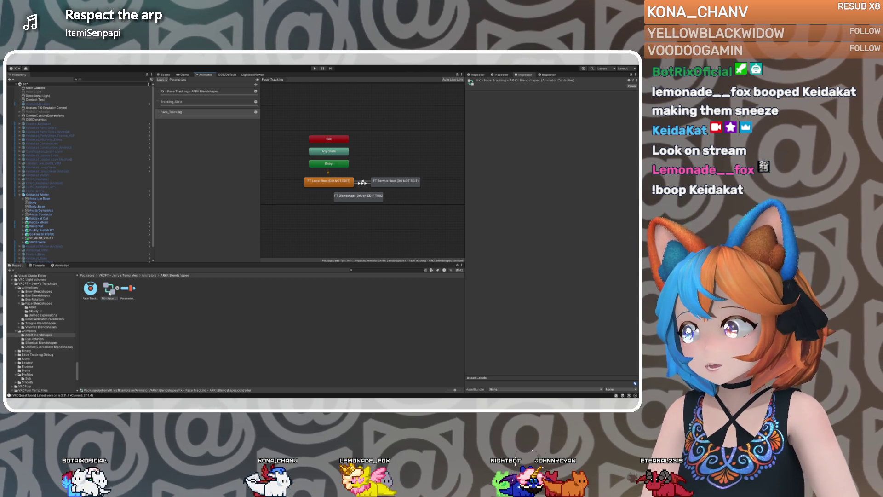
click(366, 199)
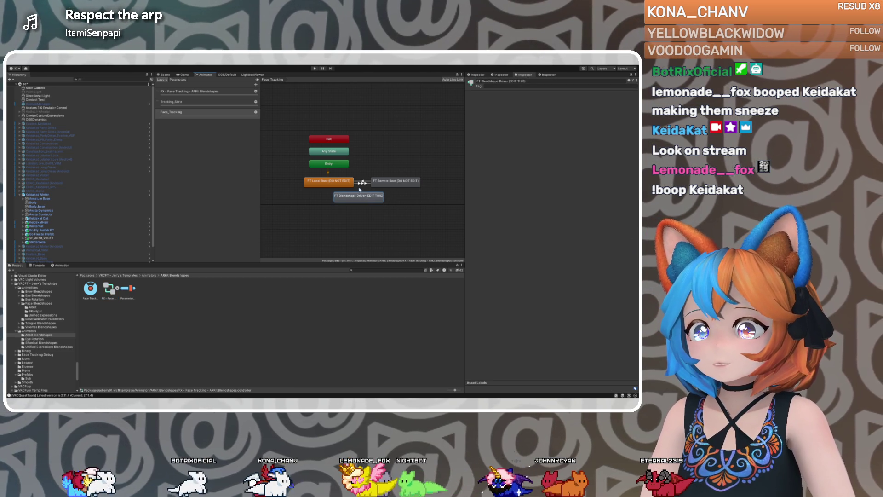
Review the template FT Blendshape Driver's Direct blend parameters and motions, then view the Tracking_State layer
double_click(362, 193)
click(344, 147)
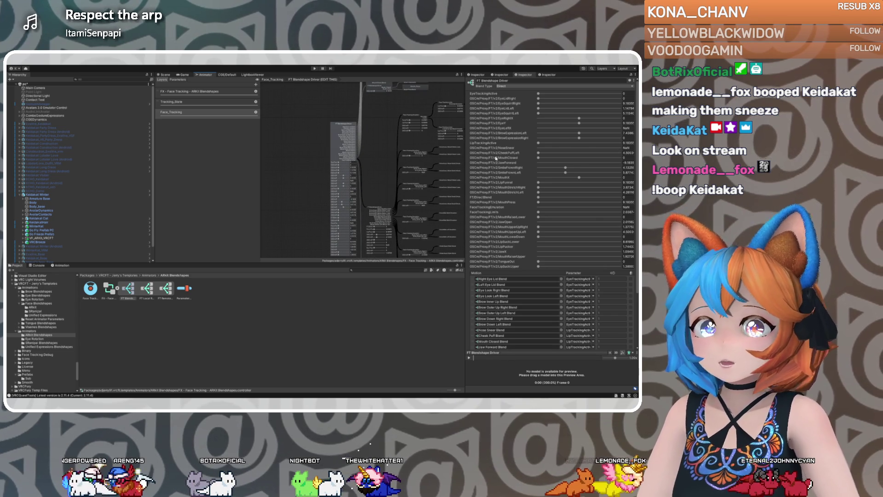
scroll(490, 169, down, 3)
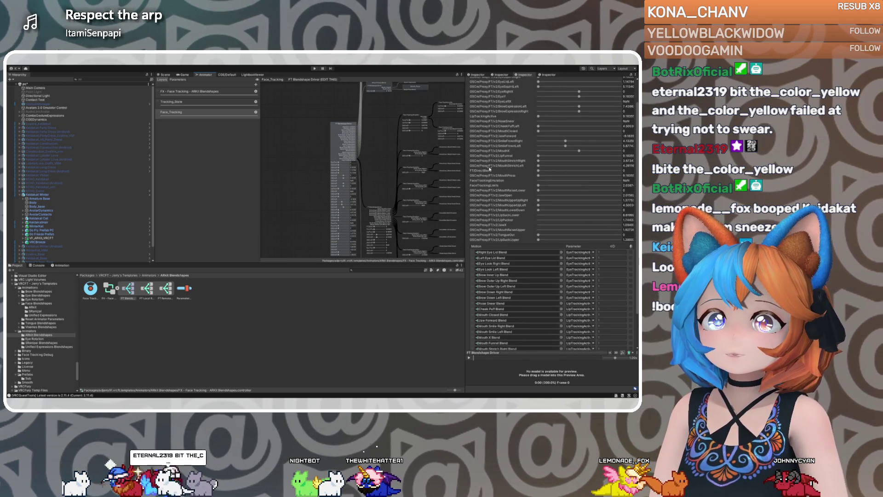
scroll(490, 168, down, 5)
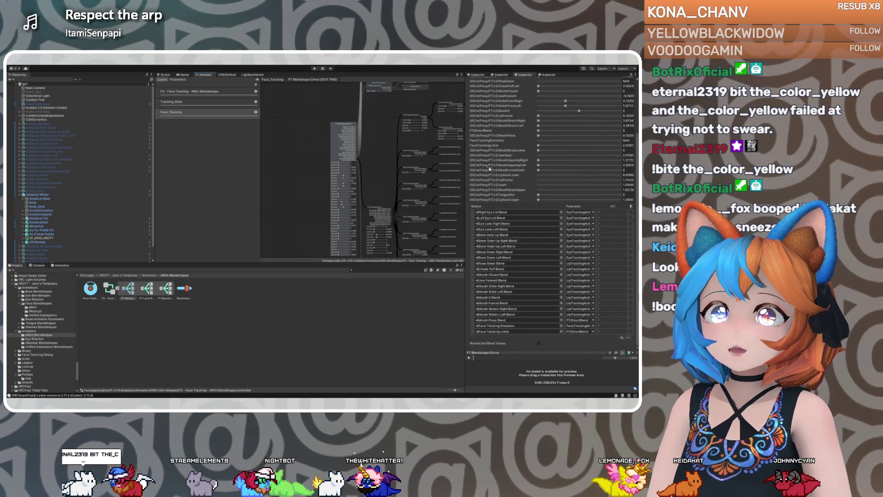
scroll(489, 168, up, 5)
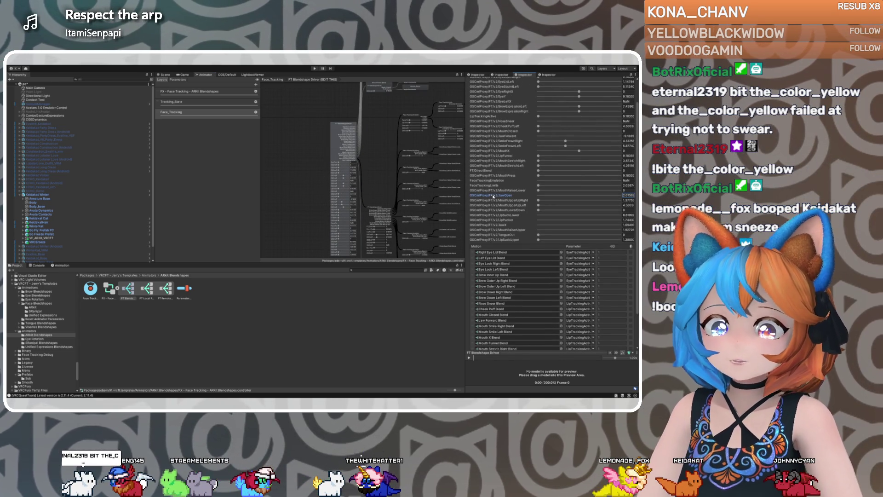
scroll(501, 254, down, 5)
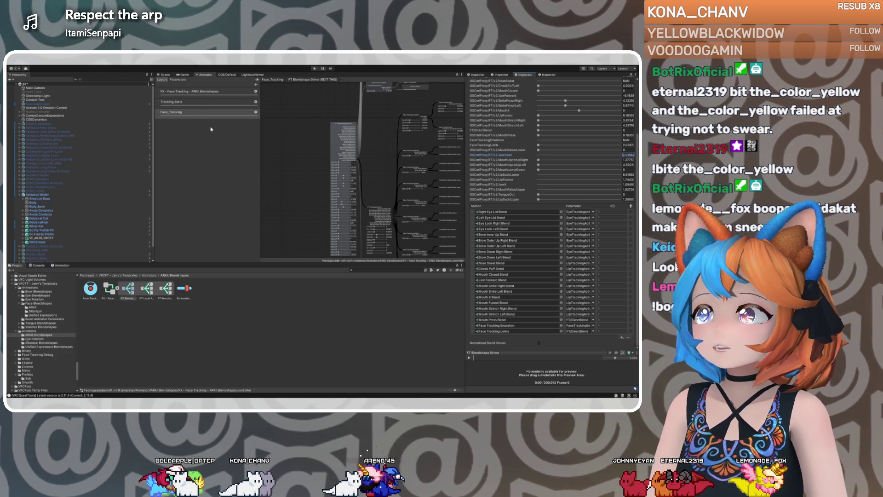
click(208, 101)
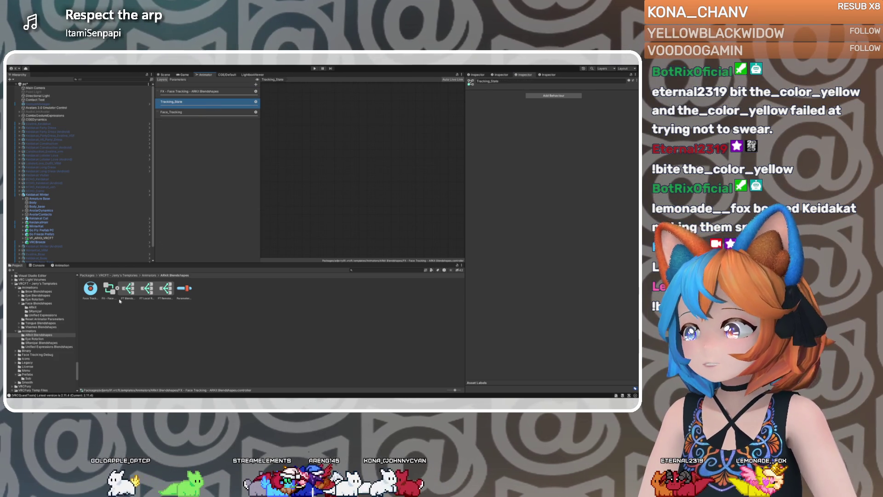
Inspect the Tracking_State state machine, then open the Eye Rotation eye-tracking controller
click(109, 288)
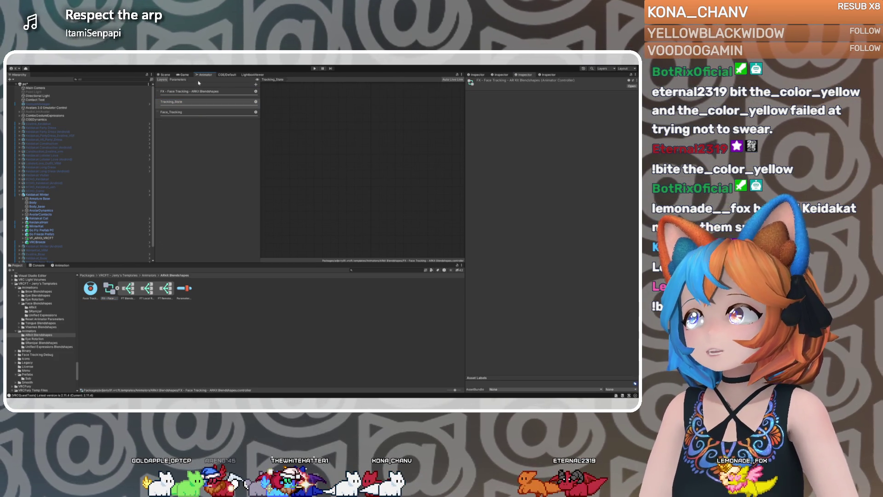
click(310, 133)
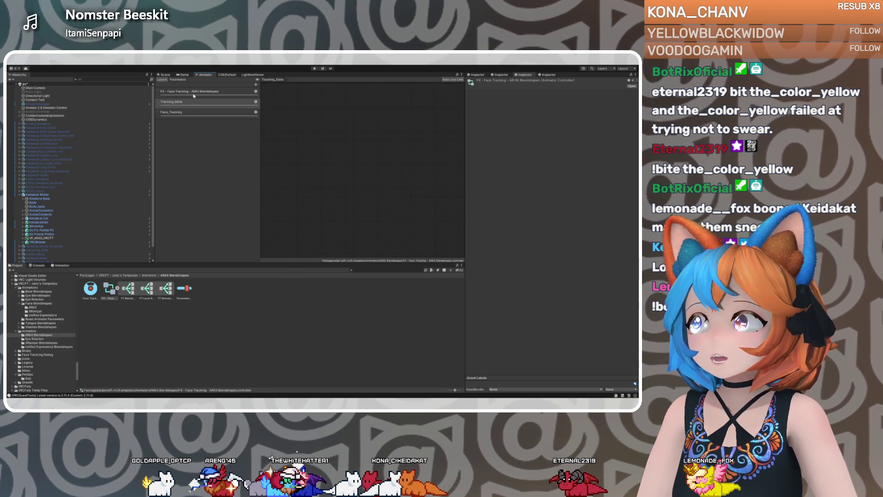
click(36, 339)
click(90, 289)
Reopen the FX - Face Tracking - ARKit Blendshapes controller and inspect FT Remote Root on the Face_Tracking layer
click(53, 334)
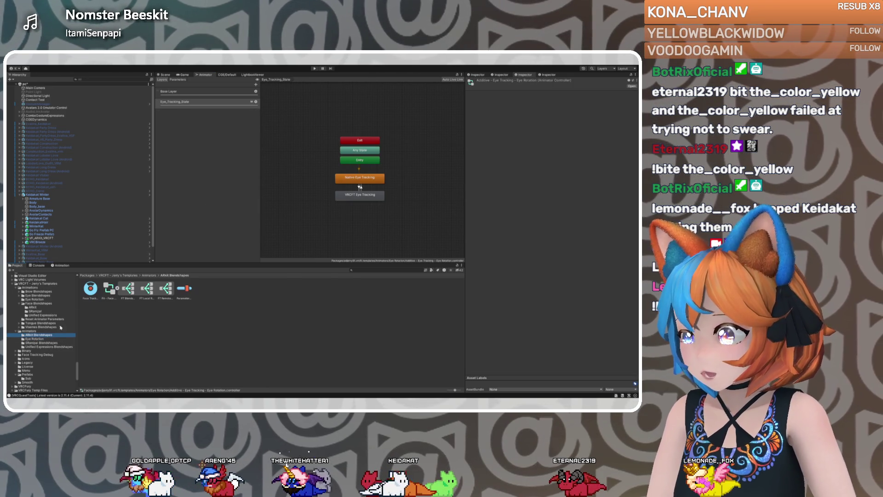
click(109, 288)
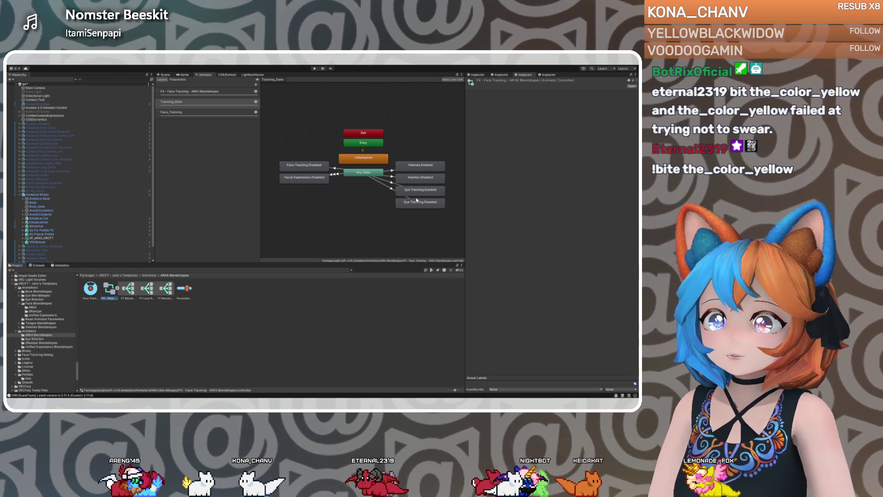
click(194, 93)
click(200, 113)
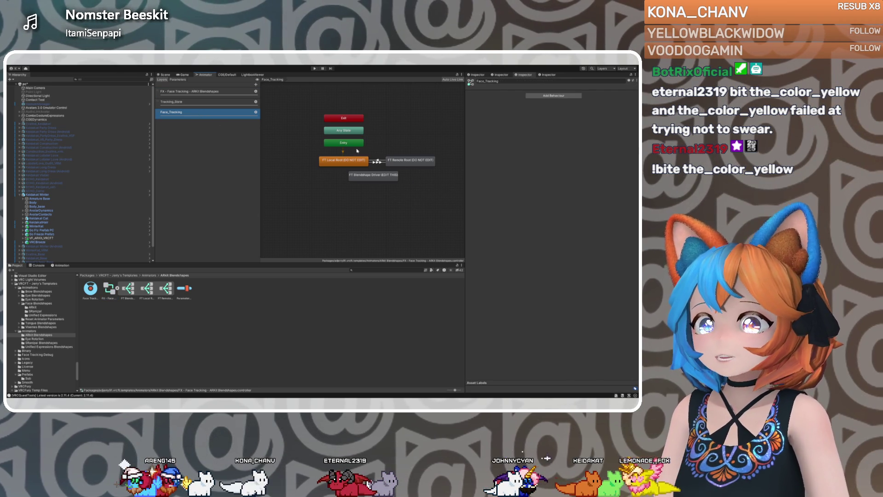
click(399, 164)
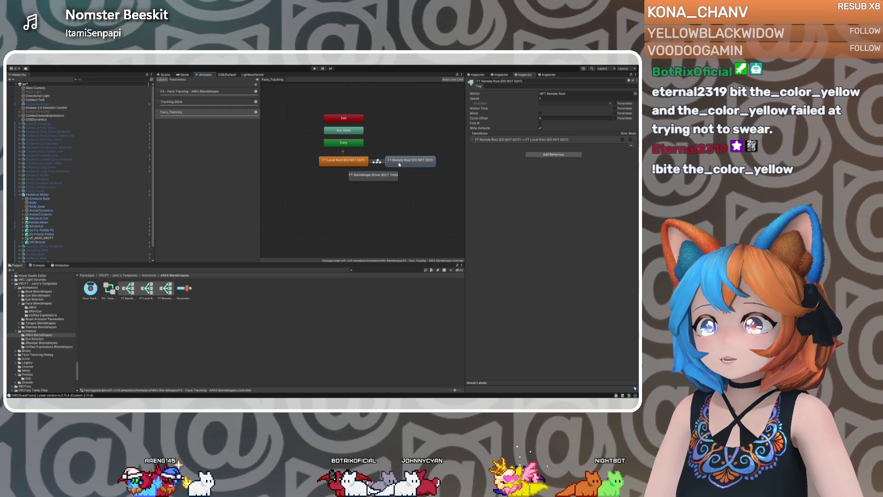
double_click(399, 163)
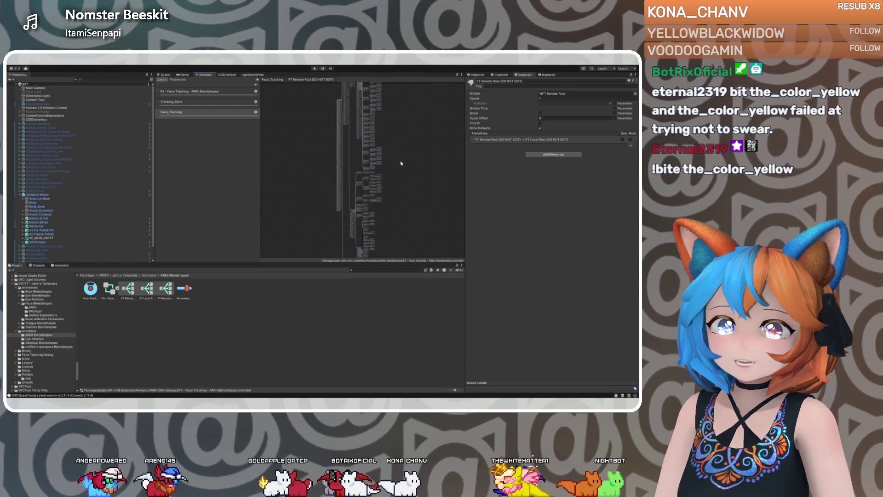
Enter the FT Remote Root blend tree graph
click(340, 149)
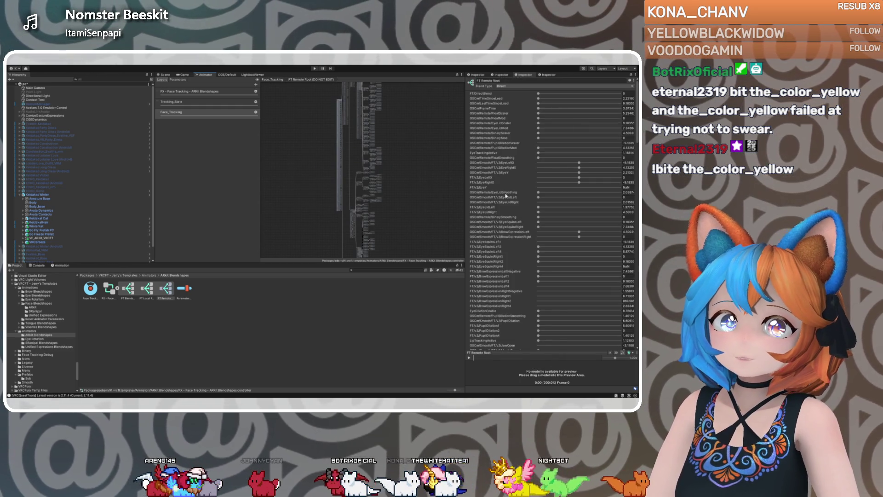
click(407, 162)
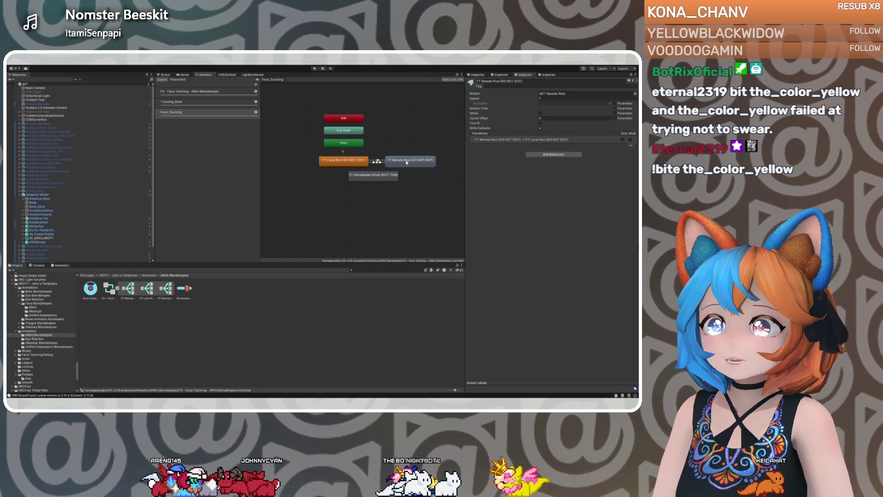
double_click(407, 162)
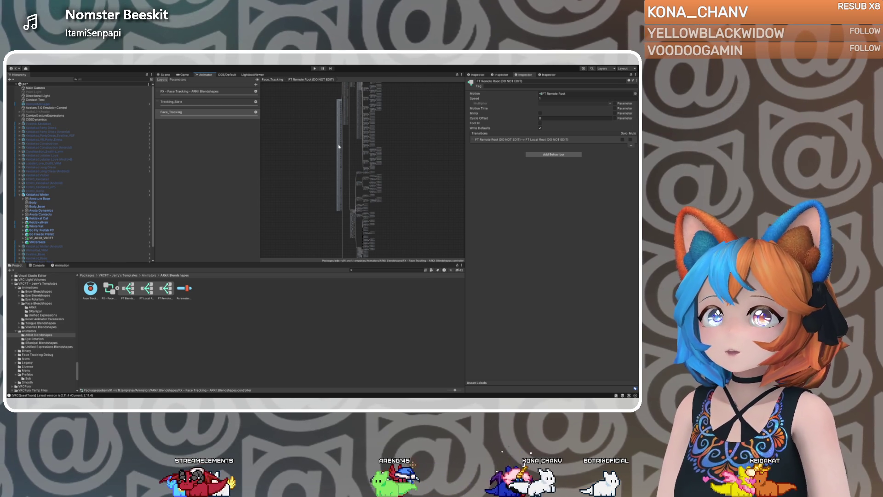
Review the FT Remote Root Direct blend settings, then open the FT Blendshape Driver motion list
double_click(596, 93)
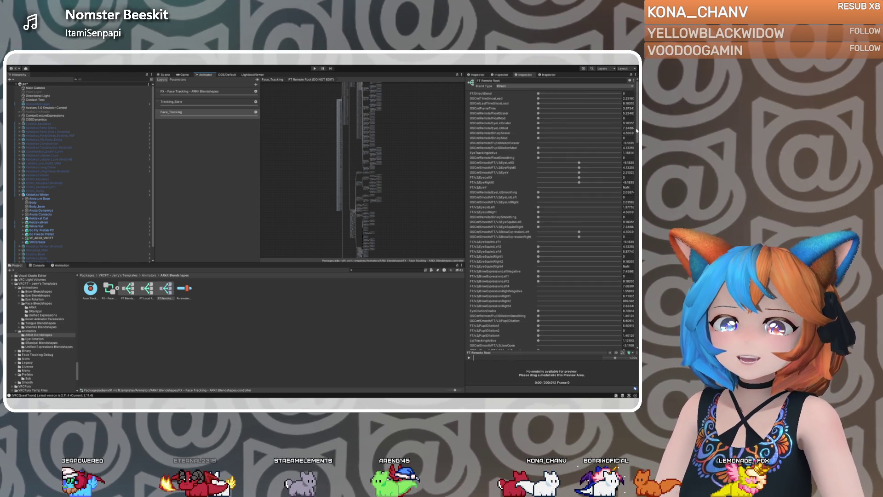
scroll(633, 156, down, 3)
scroll(636, 188, down, 10)
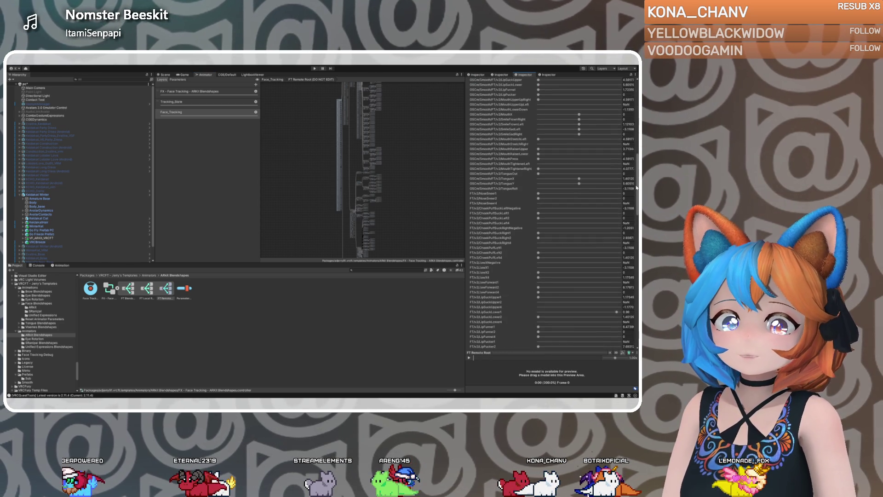
scroll(637, 197, down, 15)
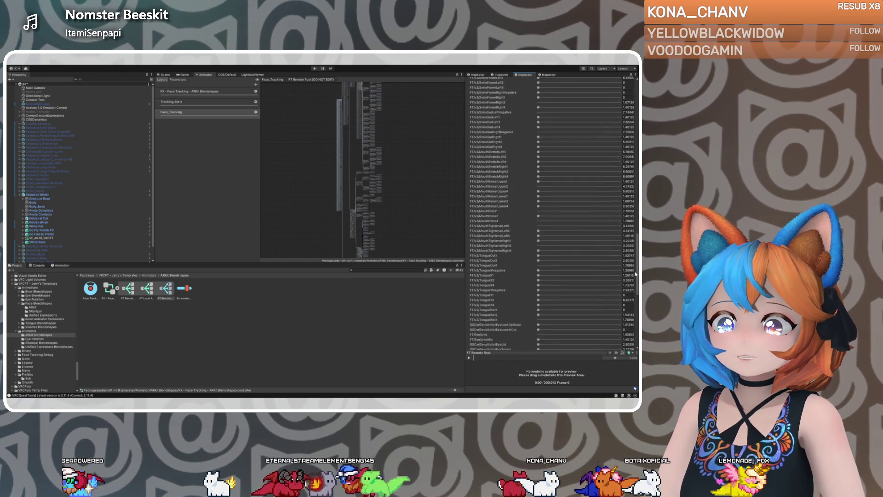
scroll(631, 311, down, 5)
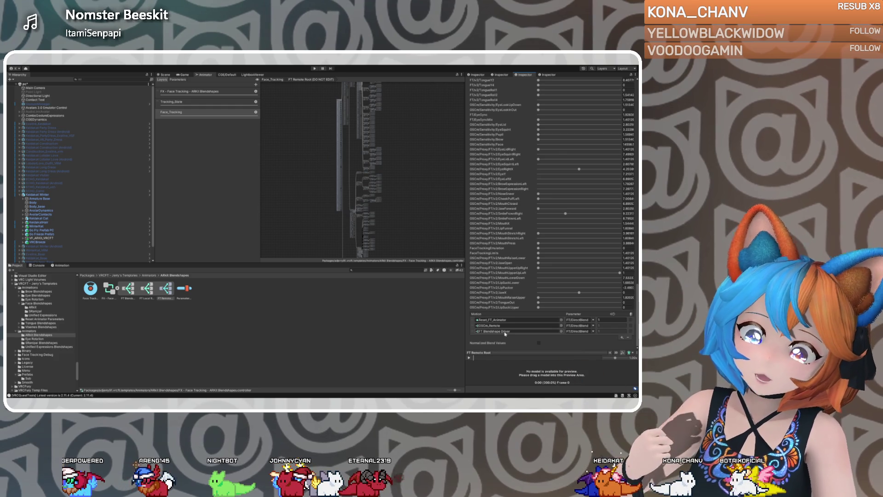
click(492, 332)
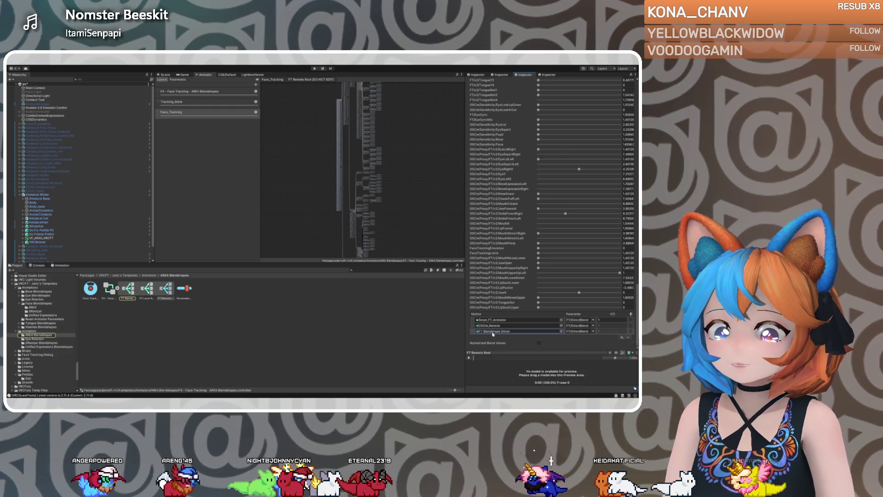
double_click(492, 332)
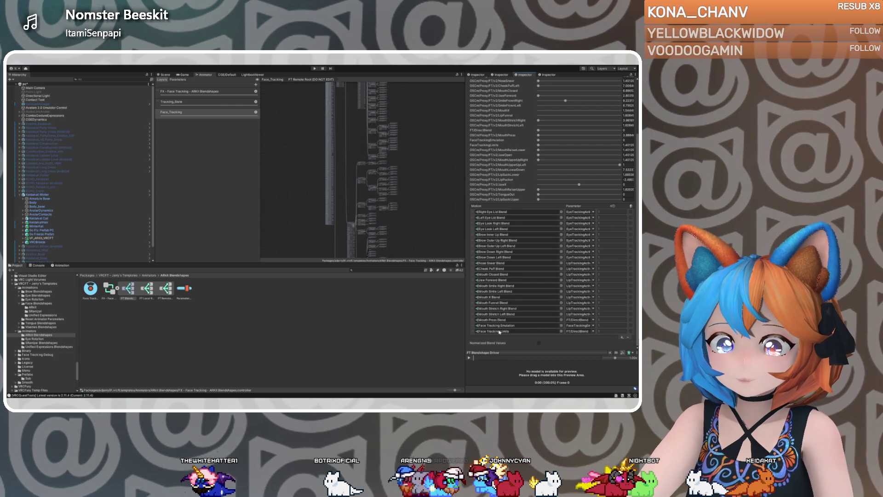
Open the Face Tracking Limits blend tree's lip motions, then return to the Scene view
double_click(499, 332)
click(514, 127)
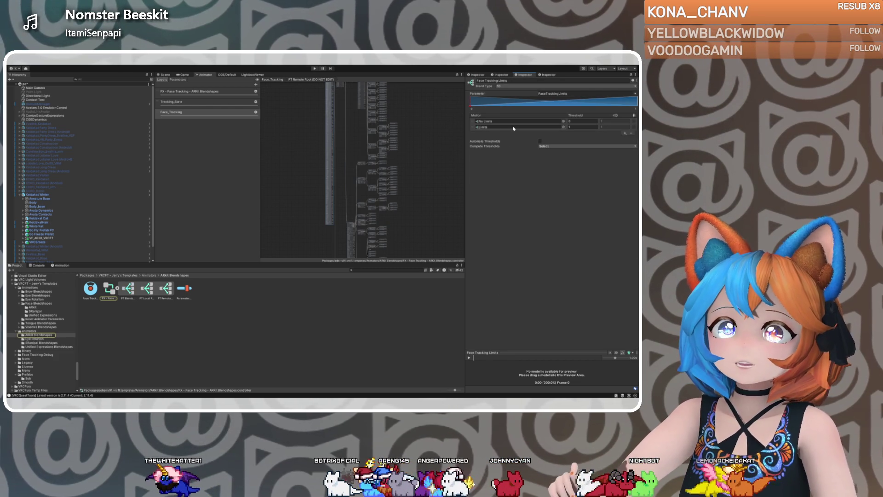
double_click(513, 128)
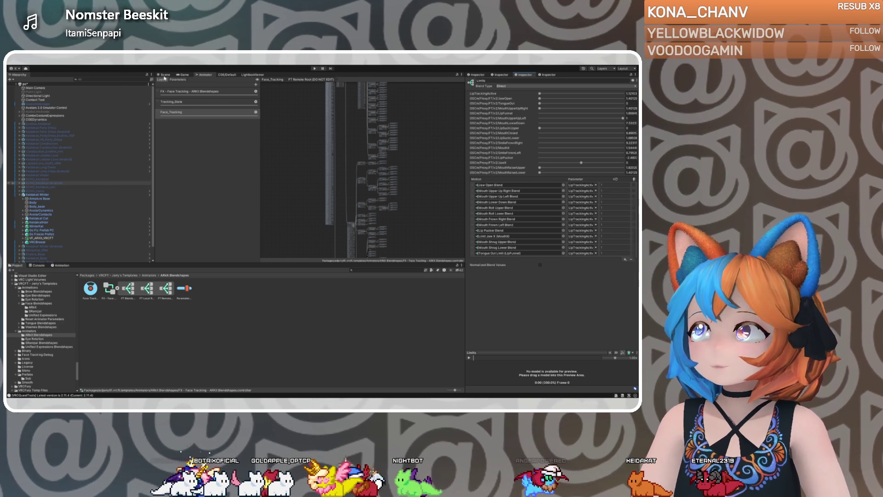
click(164, 75)
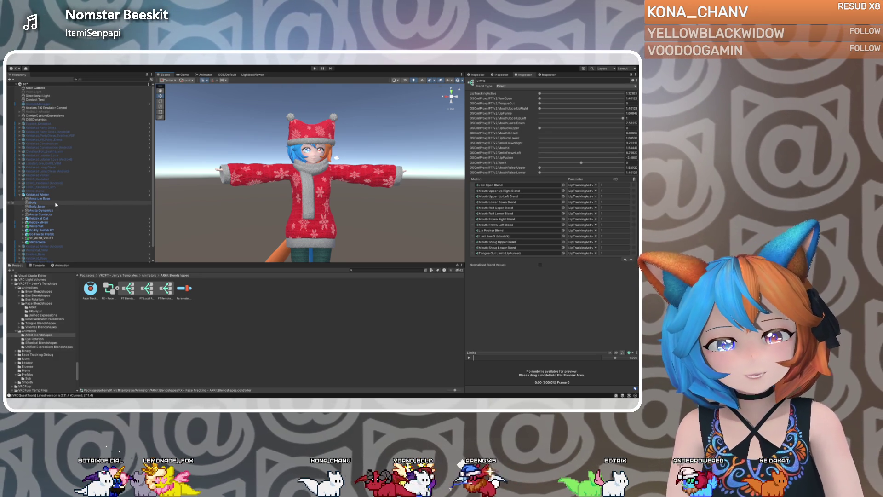
Open VF_ARKit_VRCFT's face-tracking FX controller in the Animator and select FT Blendshape Driver
click(46, 195)
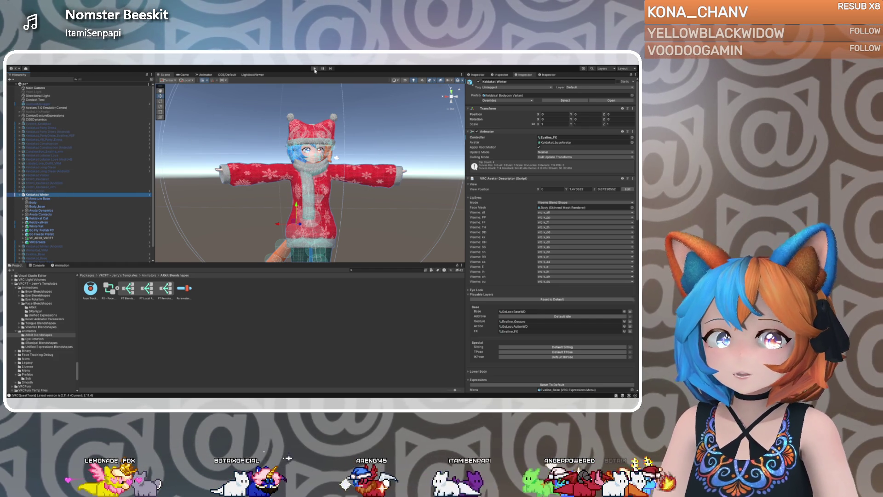
click(42, 237)
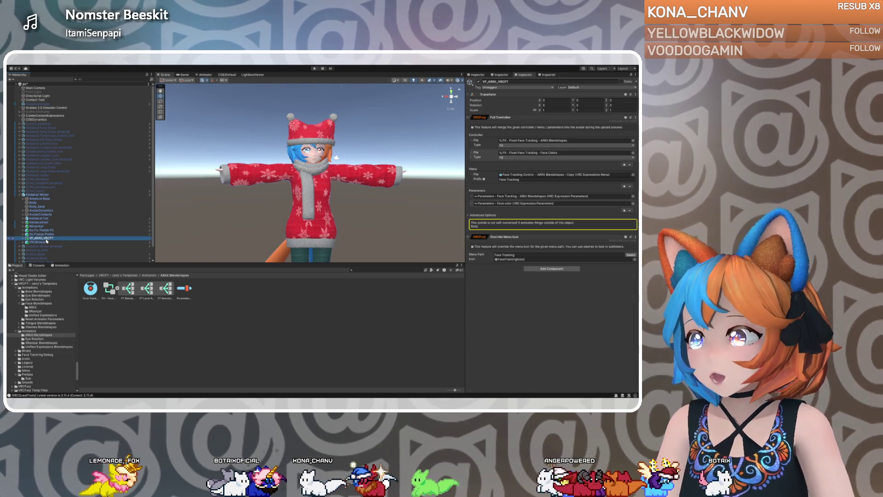
click(566, 140)
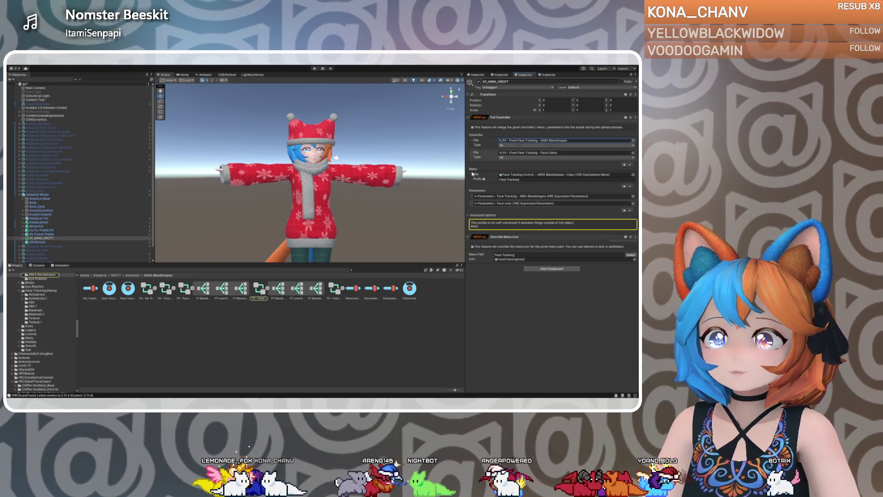
double_click(566, 140)
click(348, 195)
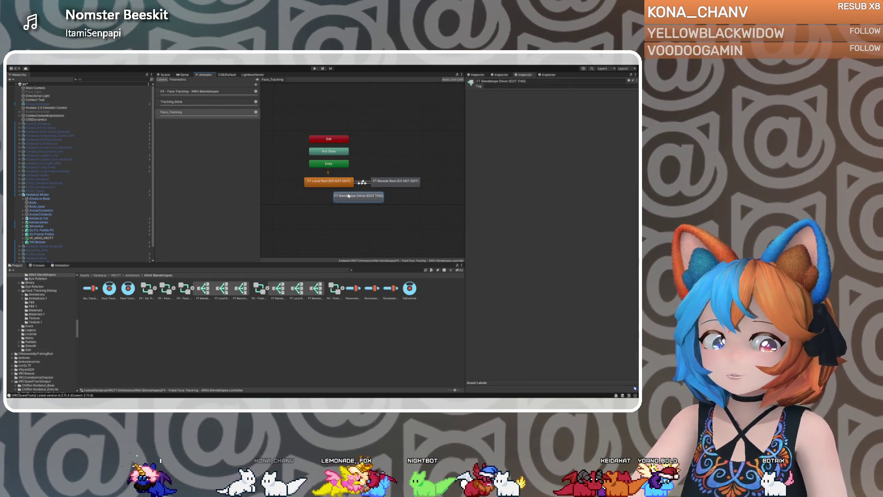
Enter the FT Blendshape Driver blend tree and show its parameters and motion list
double_click(352, 198)
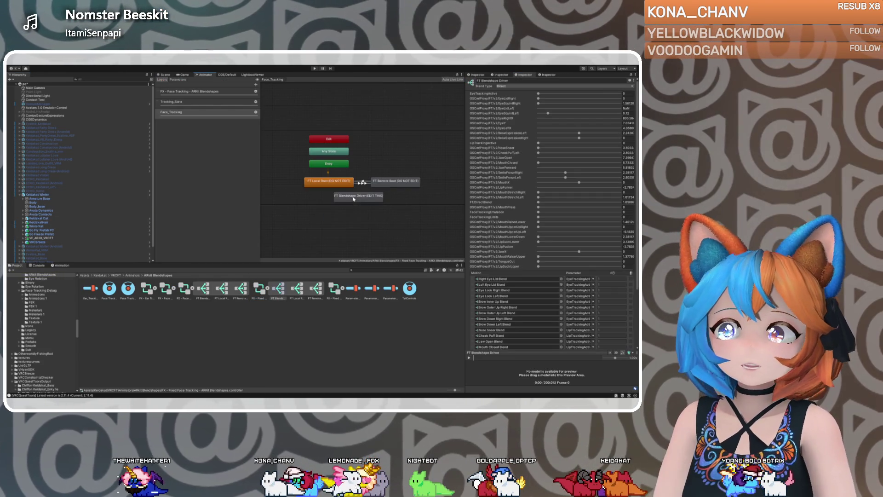
click(345, 199)
double_click(346, 199)
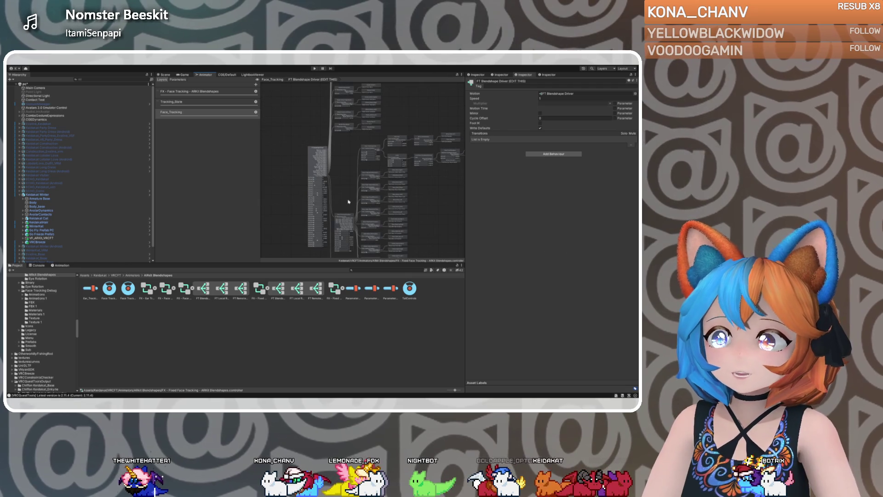
click(316, 179)
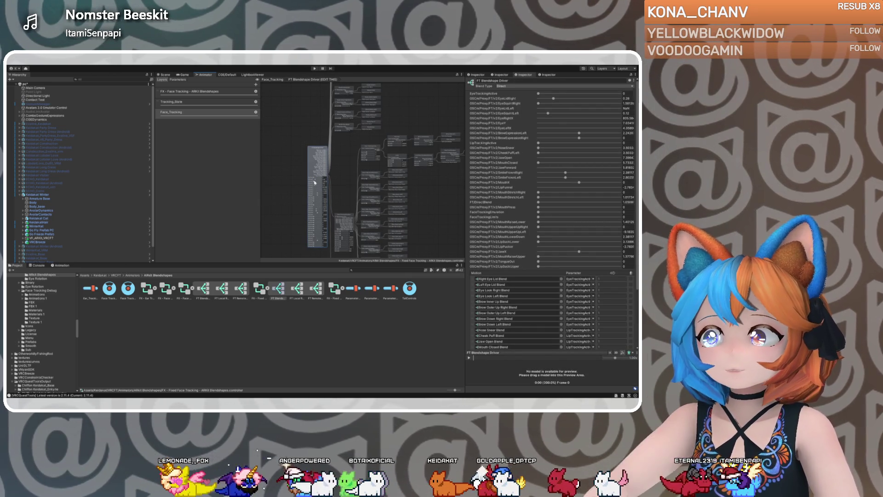
scroll(486, 314, down, 4)
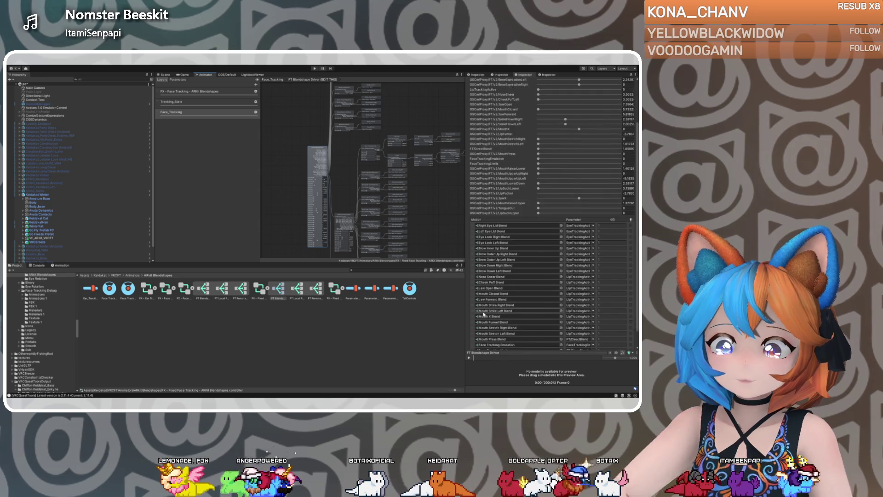
Delete Jaw Open Blend from the motion list, then select the Keidakat Winter avatar
click(475, 270)
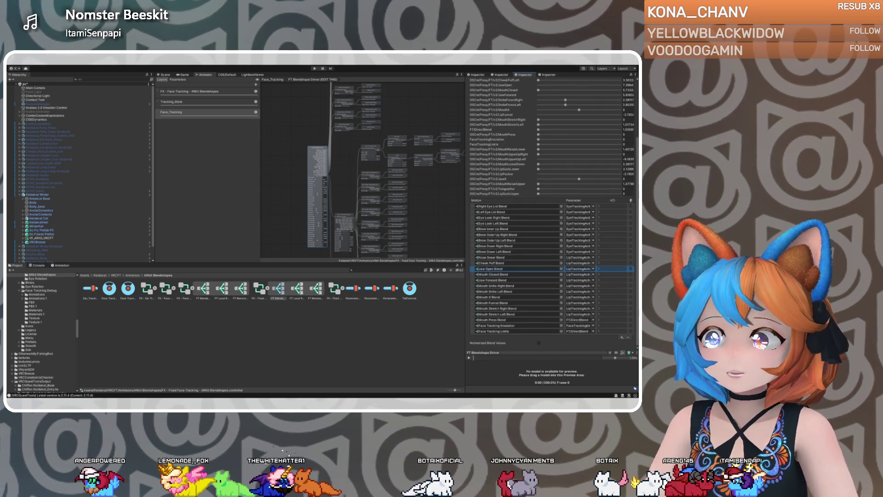
key(Delete)
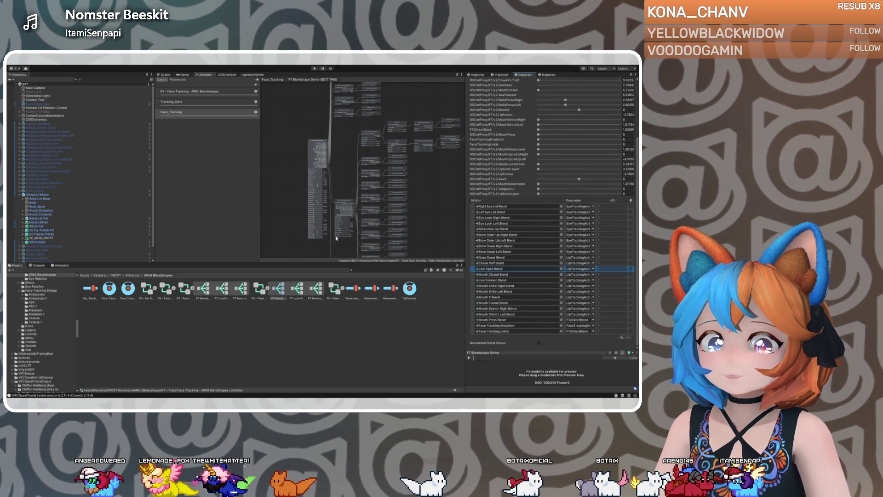
scroll(268, 175, up, 3)
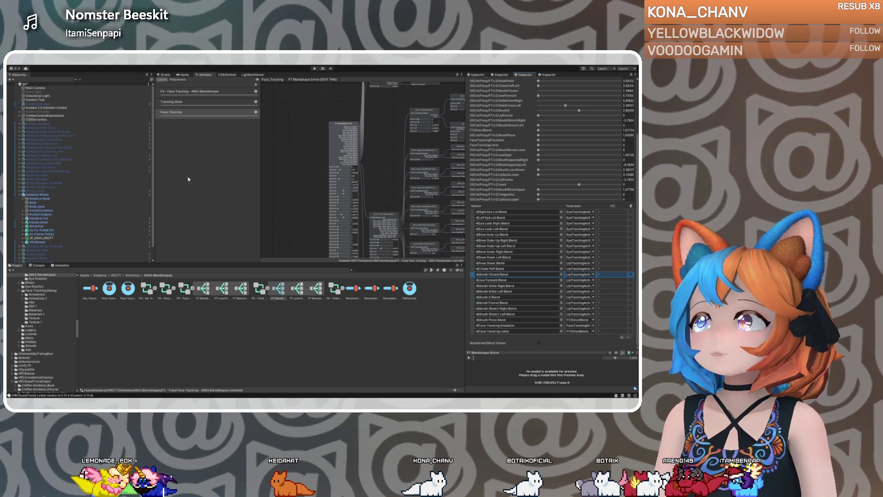
scroll(368, 181, down, 5)
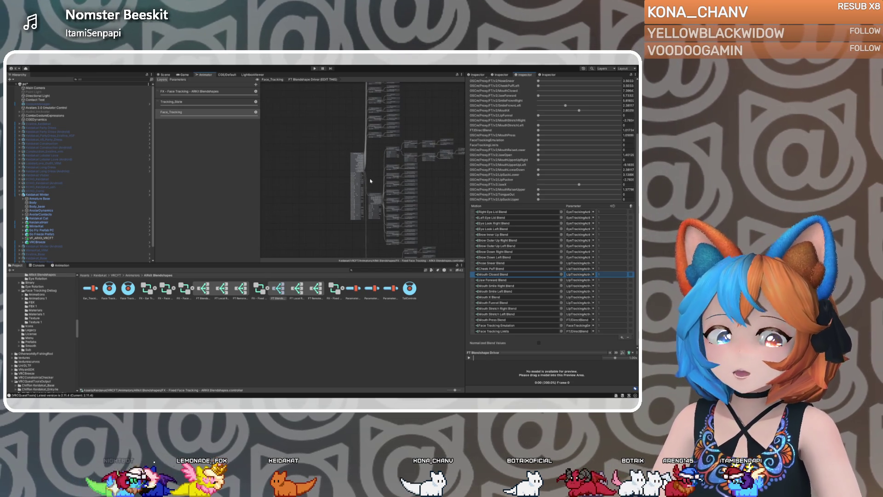
click(39, 194)
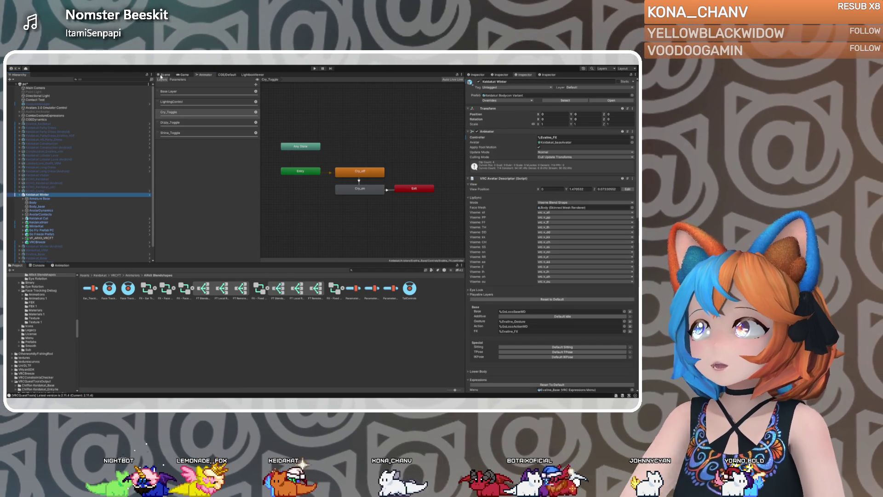
Switch to the Scene view of the avatar
click(162, 75)
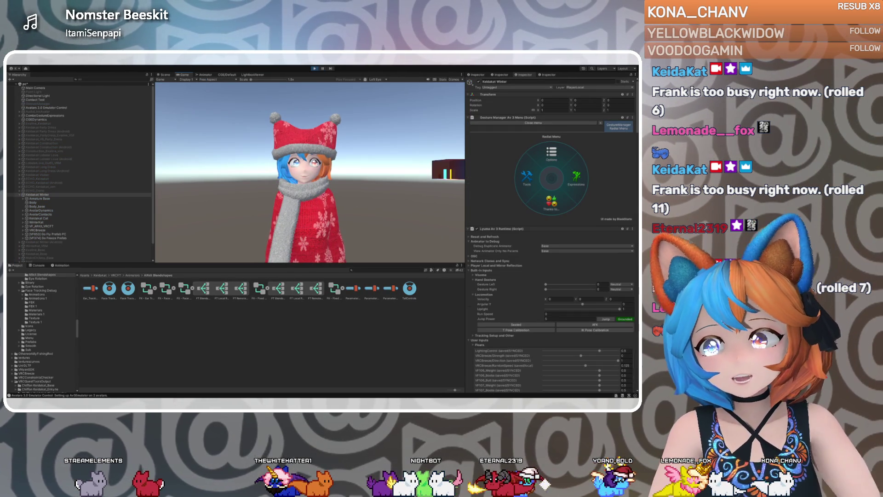
Turn on eye tracking from the avatar's face tracking radial submenu
click(528, 179)
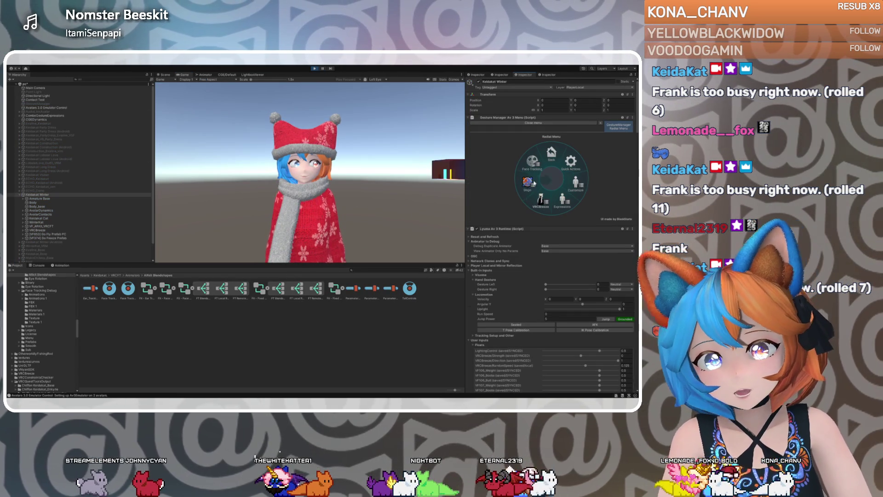
click(534, 184)
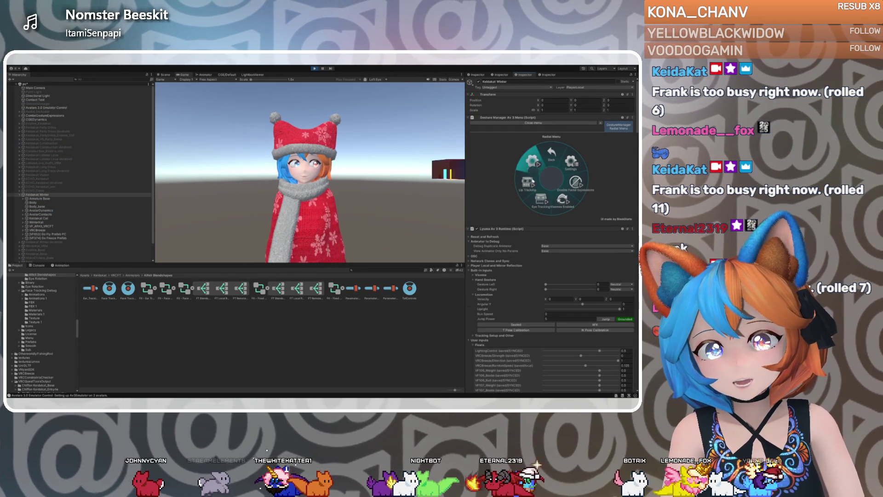
click(533, 185)
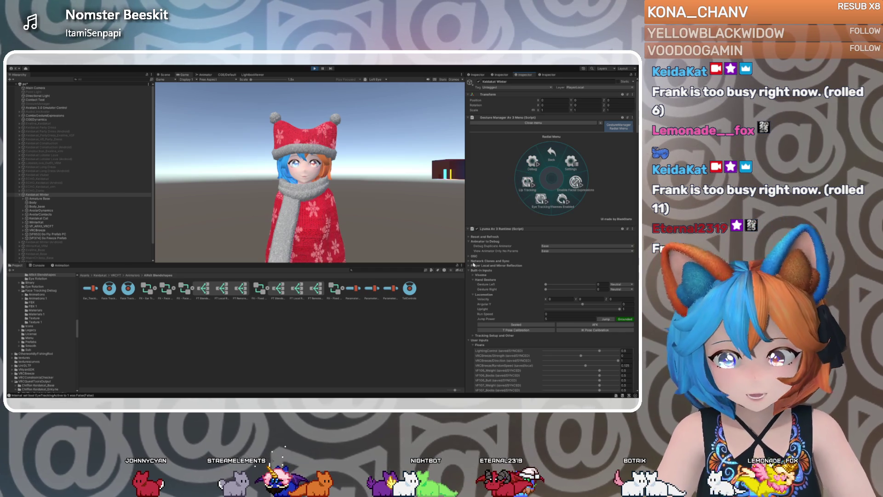
Sweep FT/v2/MouthUpperUp from -1 up to its maximum of 1
scroll(478, 292, down, 10)
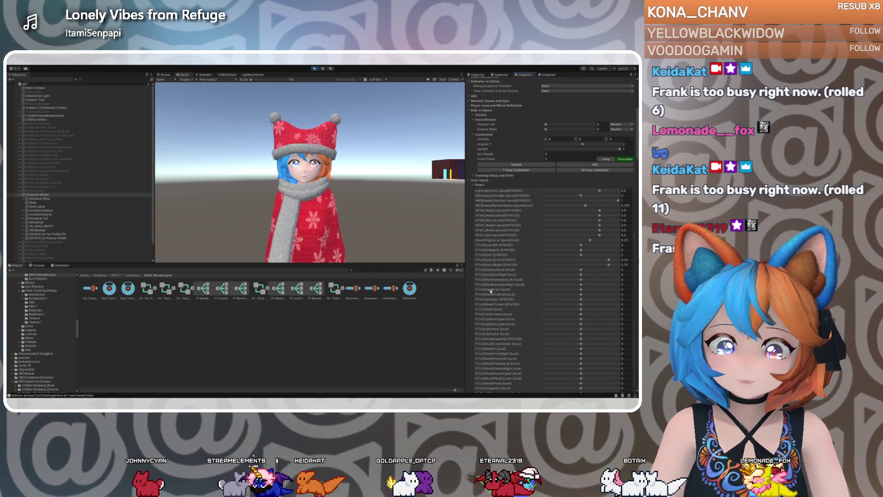
scroll(502, 299, down, 3)
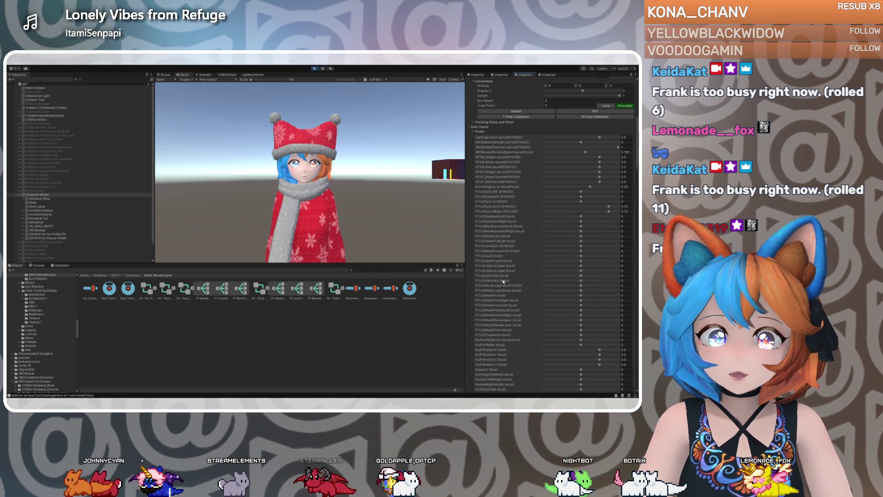
drag(581, 287, 515, 286)
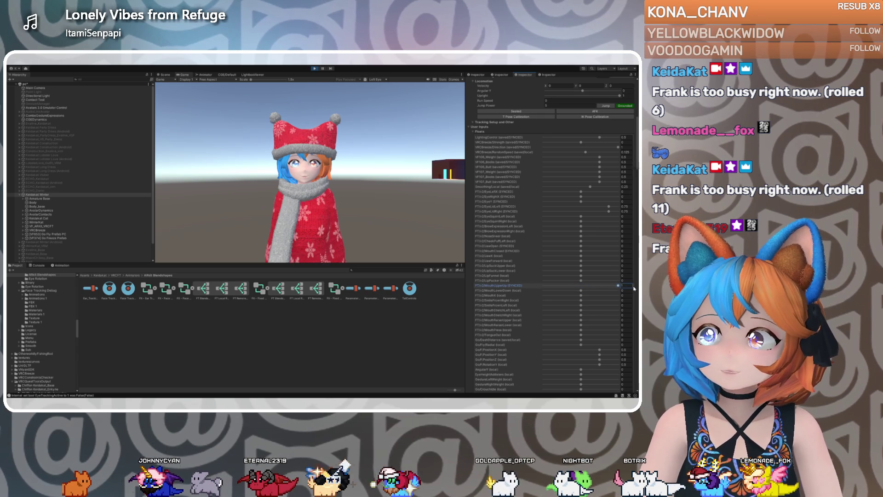
mouse_move(544, 285)
mouse_down()
mouse_move(607, 285)
mouse_move(553, 286)
mouse_up()
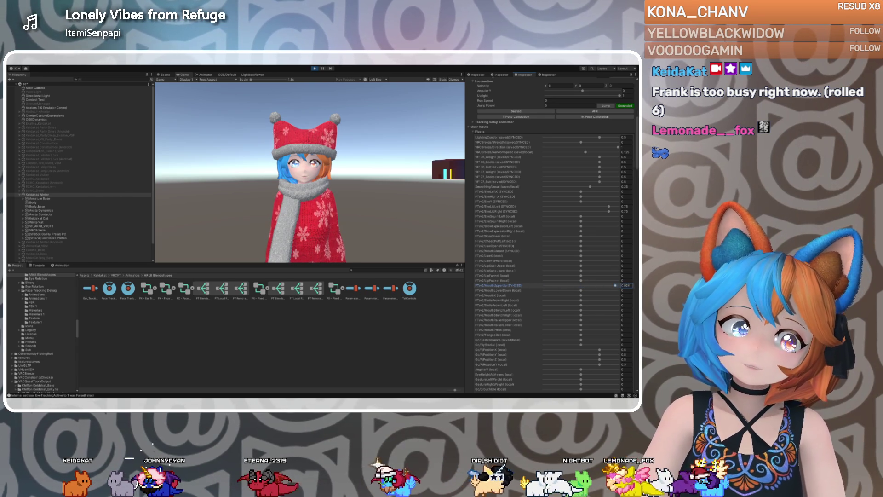
drag(616, 285, 618, 286)
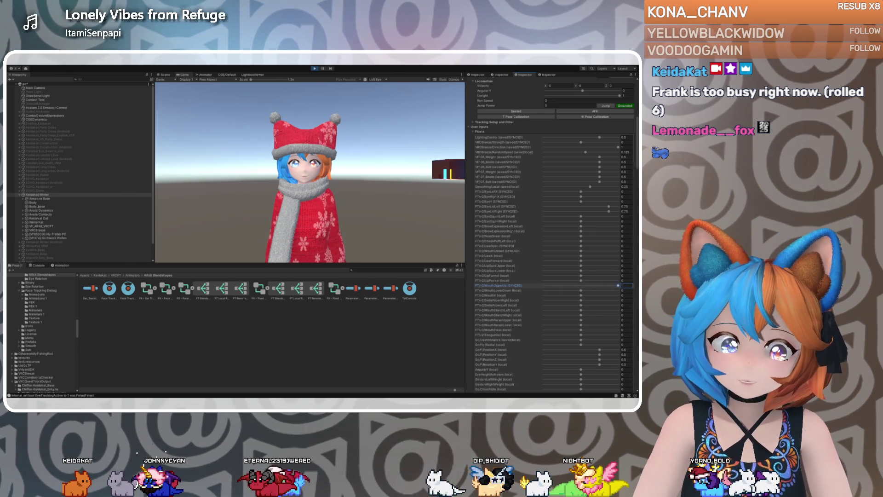
Zoom the Scene view onto the avatar's face and clear its selection outline
click(162, 73)
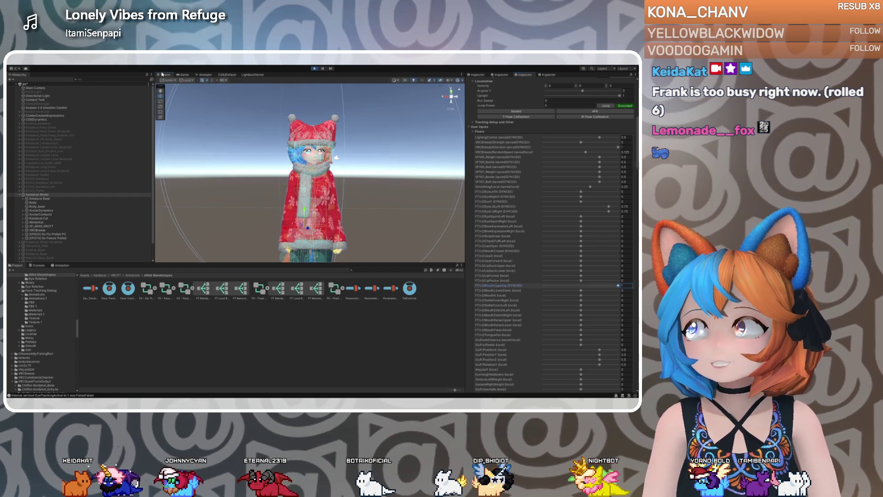
scroll(459, 86, up, 3)
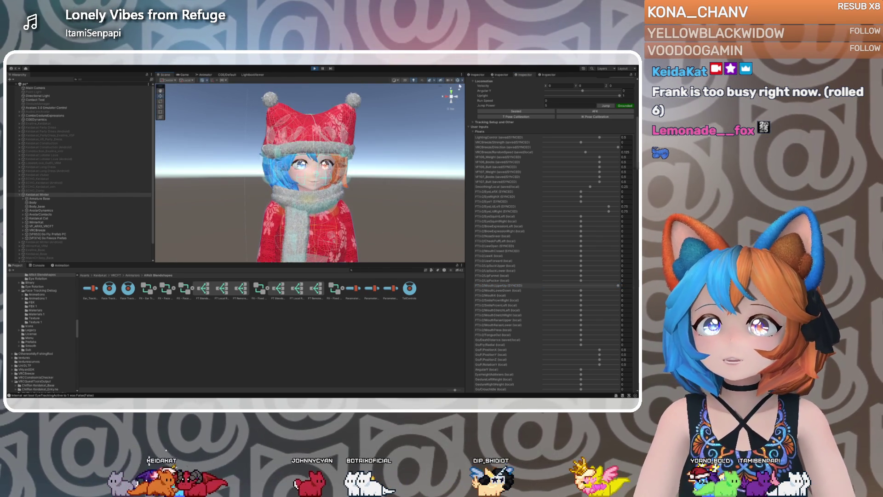
click(361, 166)
scroll(361, 166, up, 5)
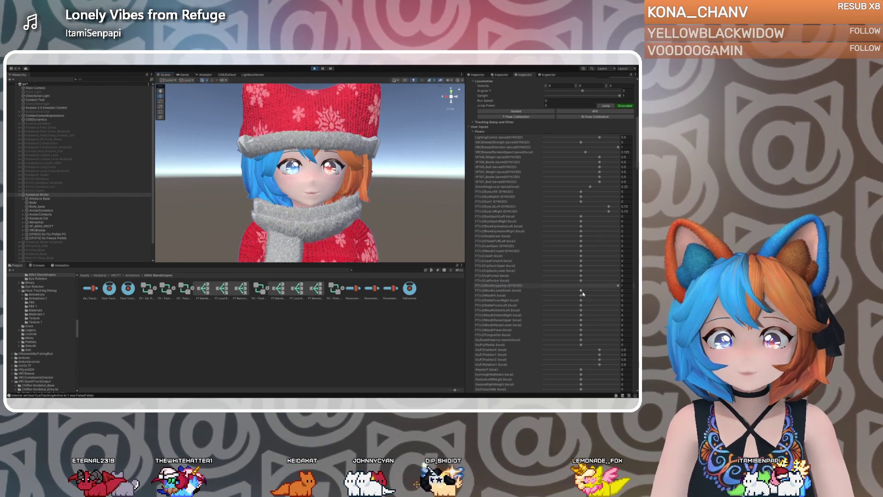
Set MouthLowerDown to -1, then return MouthLowerDown and MouthUpperUp to about zero
drag(580, 291, 504, 293)
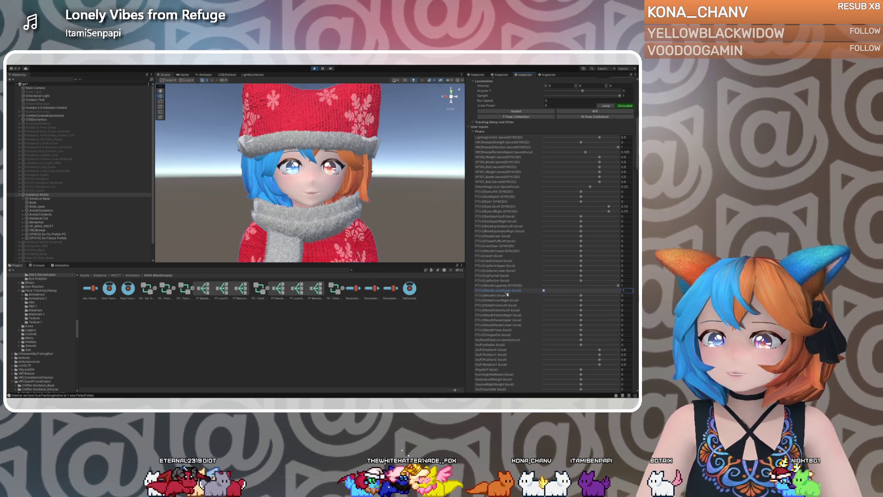
text(-1)
click(608, 285)
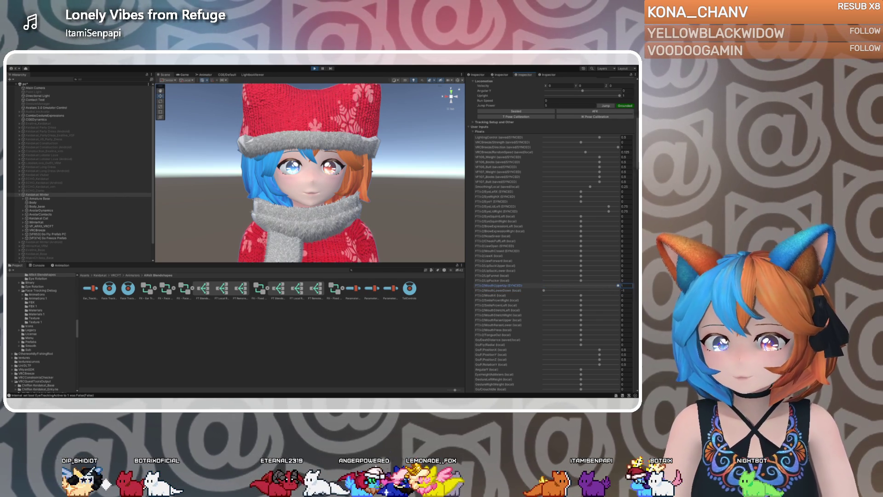
mouse_move(550, 292)
mouse_down()
mouse_move(619, 280)
mouse_move(580, 282)
mouse_move(603, 271)
mouse_up()
click(582, 286)
click(618, 280)
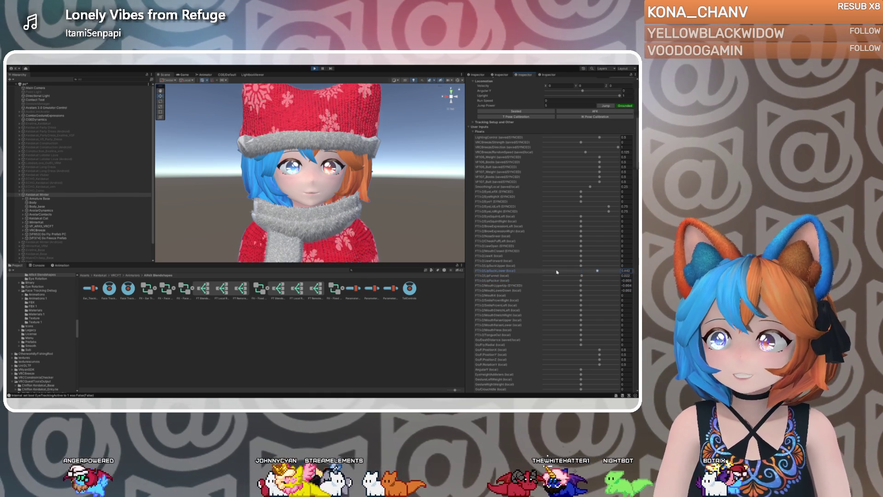
Test LipSuckUpper (to 0.348), JawForward and MouthX, resetting MouthUpperUp, LipFunnel and LipPucker near zero
mouse_move(580, 266)
mouse_down()
mouse_move(618, 261)
mouse_move(532, 263)
mouse_move(631, 250)
mouse_move(582, 251)
mouse_move(626, 251)
mouse_move(584, 258)
mouse_move(582, 247)
mouse_up()
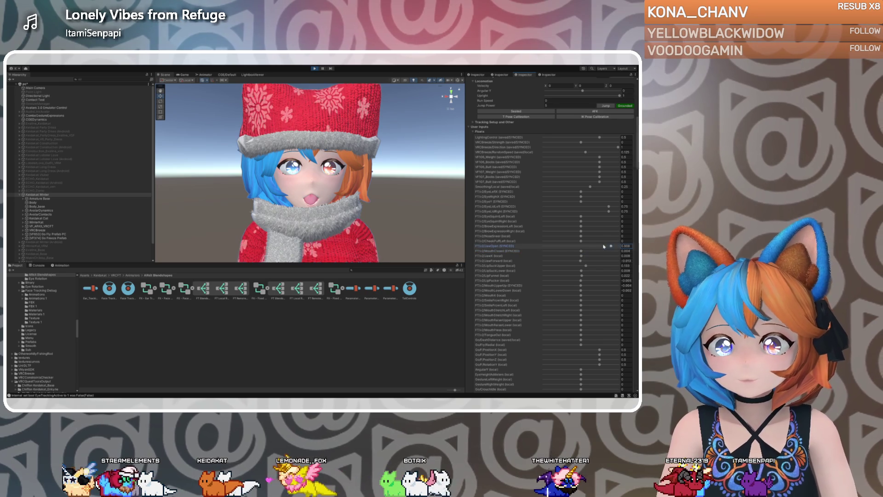
click(581, 261)
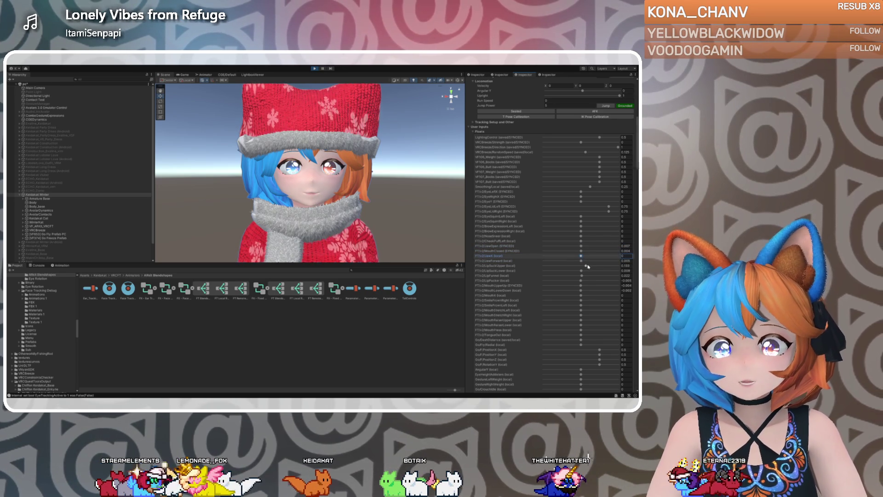
mouse_move(585, 266)
mouse_down()
mouse_move(594, 265)
mouse_move(578, 266)
mouse_move(580, 286)
mouse_move(601, 285)
mouse_move(580, 285)
mouse_move(612, 294)
mouse_up()
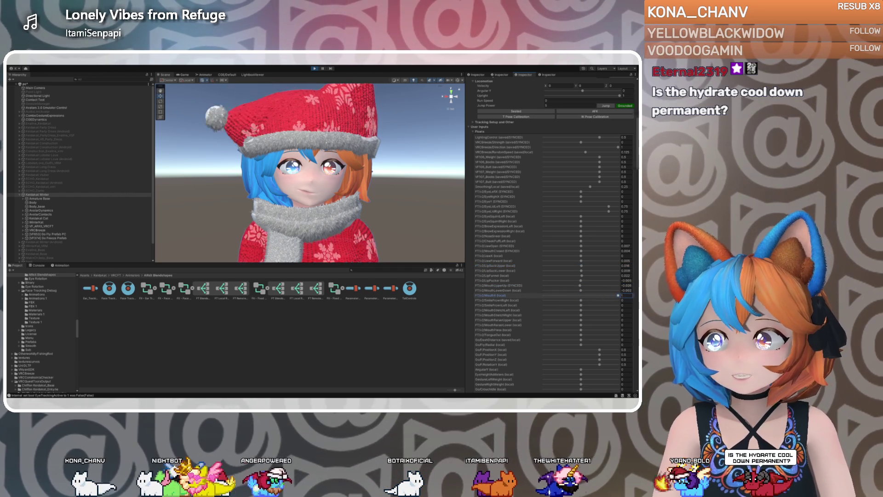
drag(590, 297, 586, 294)
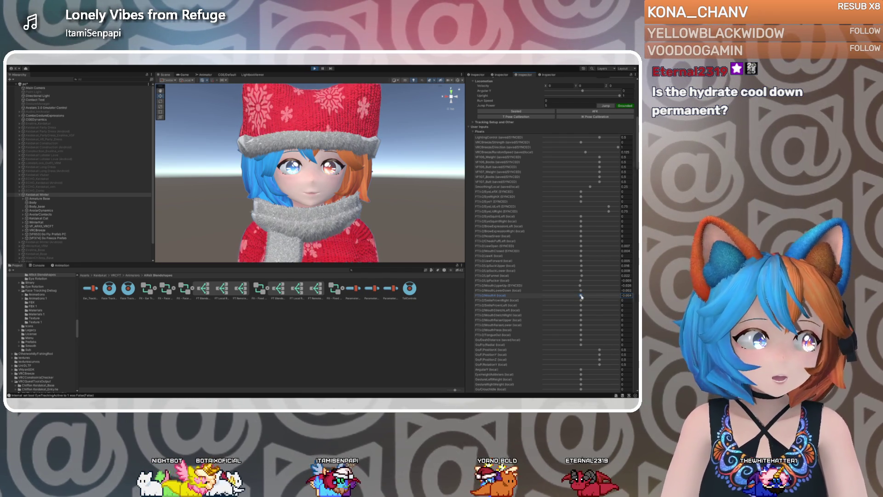
click(581, 286)
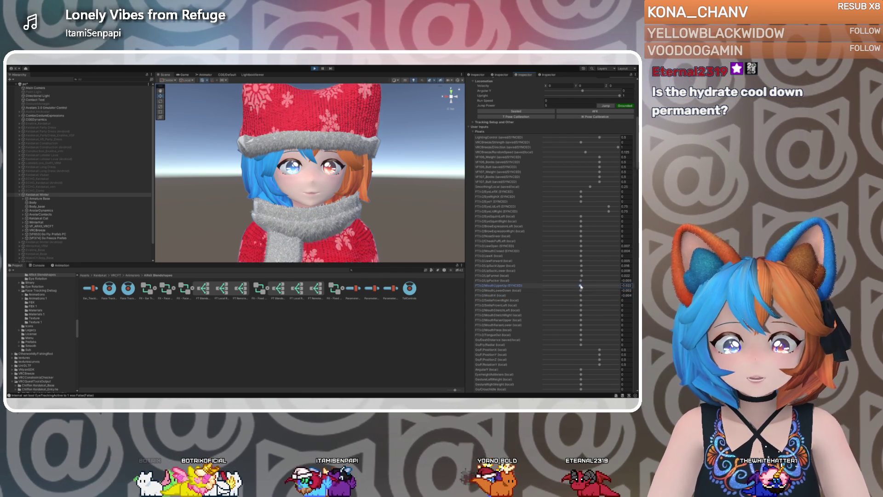
click(581, 276)
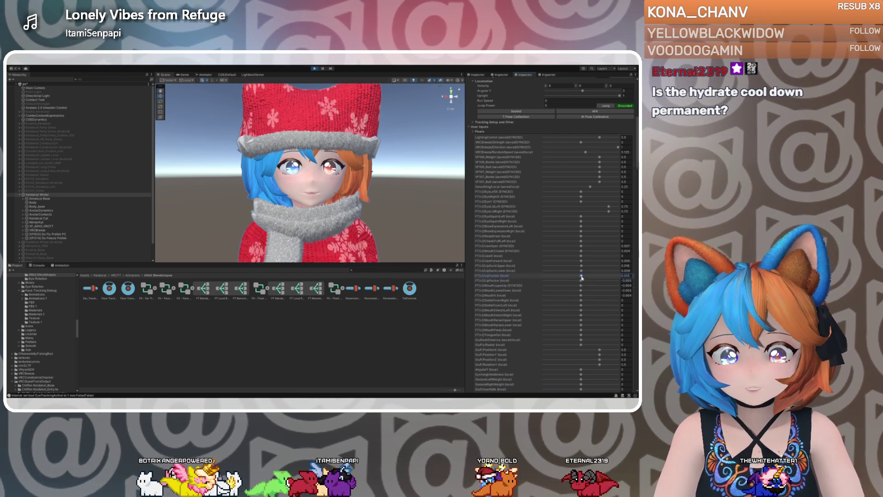
click(582, 280)
drag(582, 282, 581, 286)
click(581, 286)
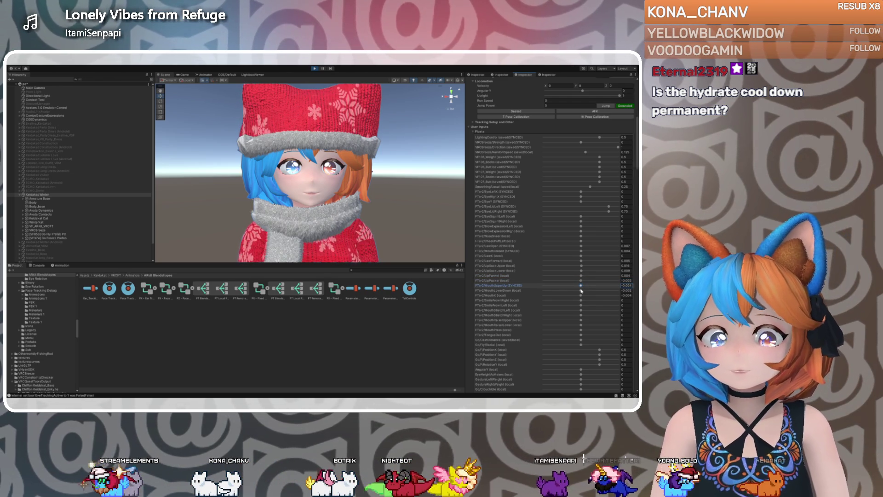
Test MouthLowerDown 0.073, SmileFrownLeft 1, both MouthStretch sliders, and MouthRaiserUpper, resetting it to 0
drag(582, 290, 474, 302)
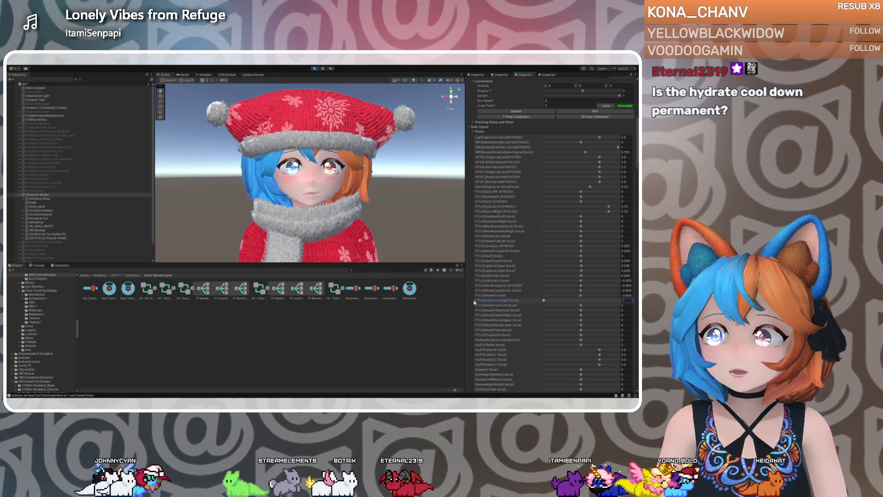
mouse_move(580, 305)
mouse_down()
mouse_move(618, 305)
mouse_move(490, 303)
mouse_up()
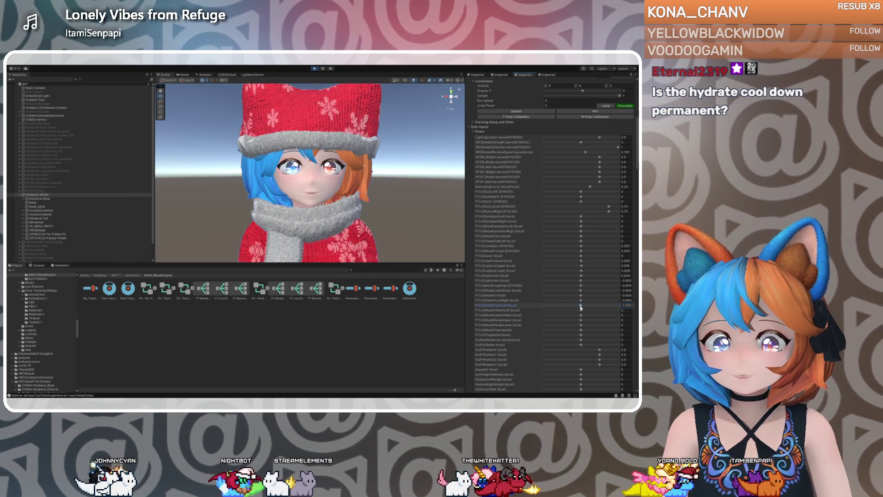
mouse_move(580, 309)
mouse_down()
mouse_move(594, 310)
mouse_move(542, 311)
mouse_up()
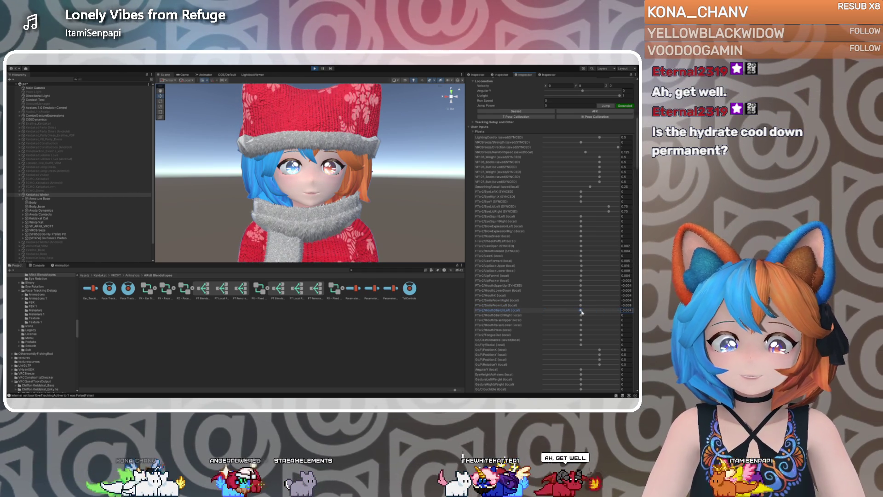
drag(581, 315, 625, 317)
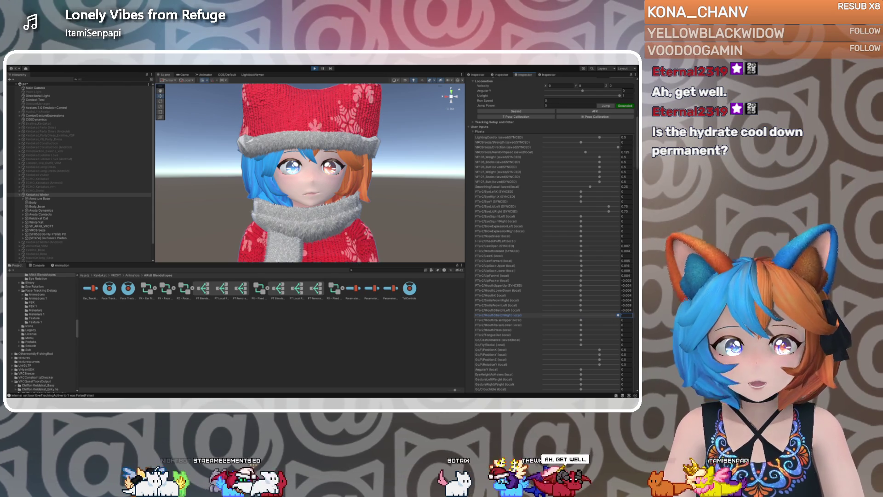
mouse_move(580, 319)
mouse_down()
mouse_move(630, 320)
mouse_move(581, 322)
mouse_up()
click(581, 320)
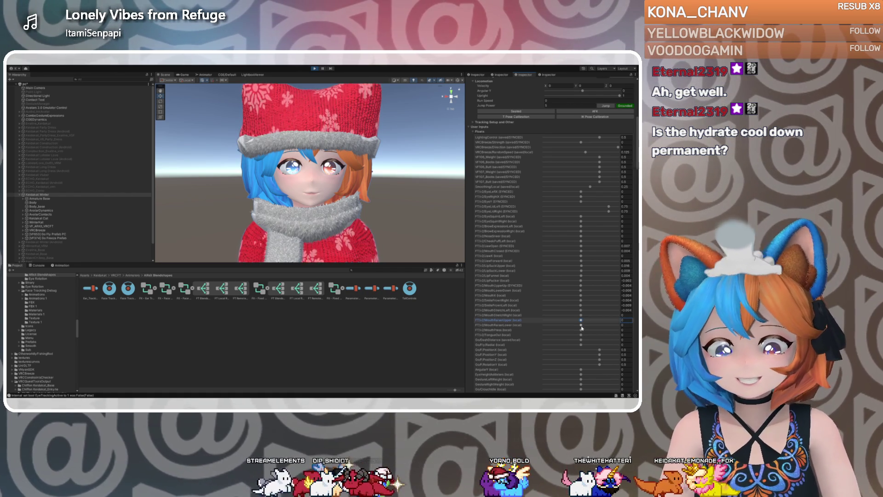
Sweep MouthRaiserLower, settling at -0.138, then push NoseSneer to 1
drag(581, 325, 565, 325)
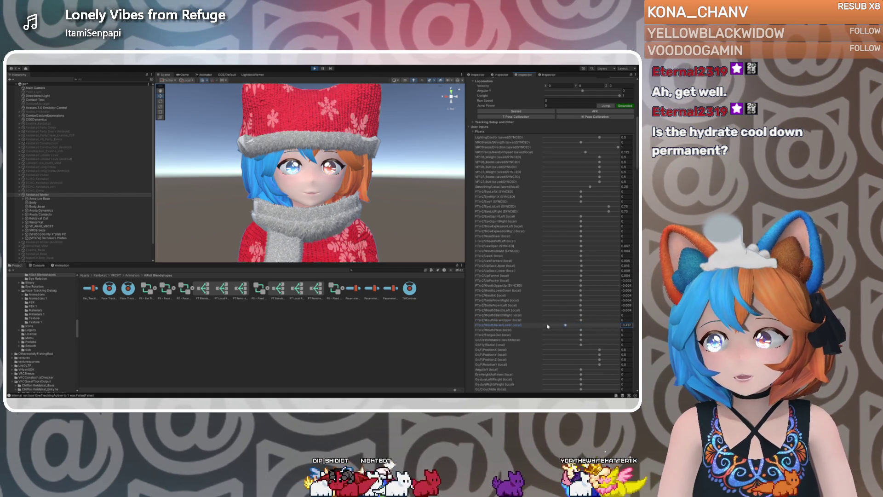
mouse_move(618, 325)
mouse_down()
mouse_move(543, 325)
mouse_move(618, 325)
mouse_up()
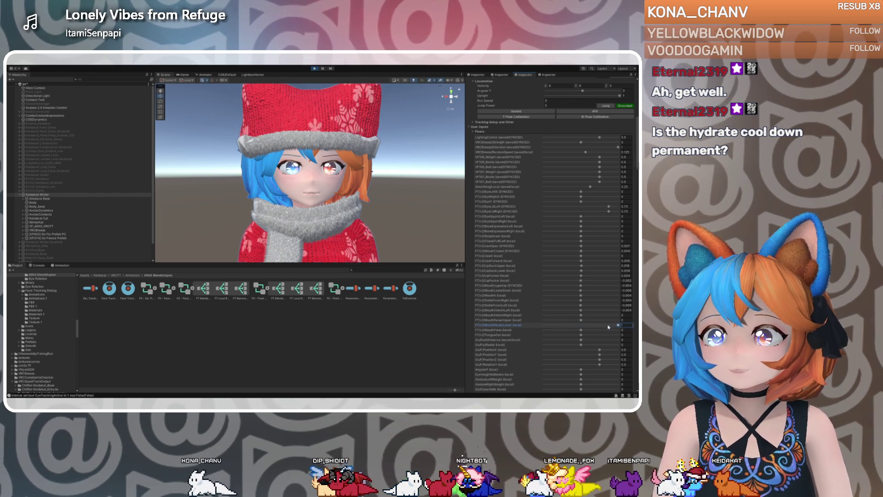
drag(611, 326, 580, 327)
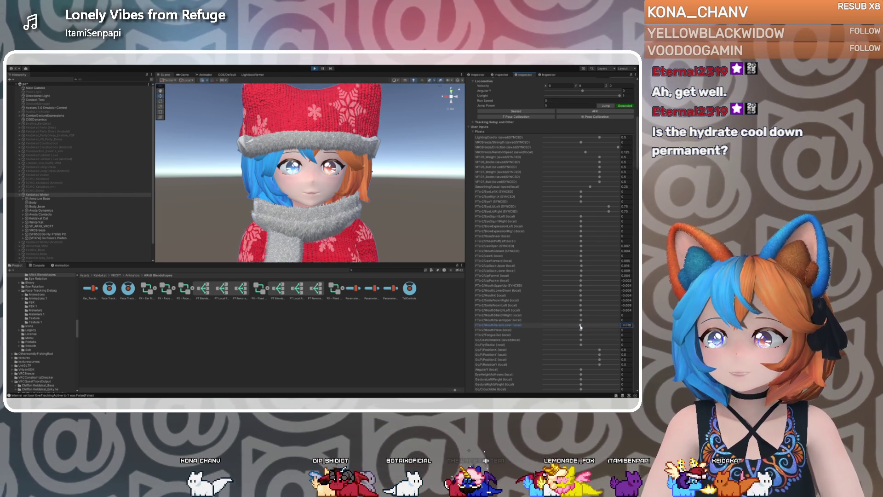
drag(580, 326, 617, 325)
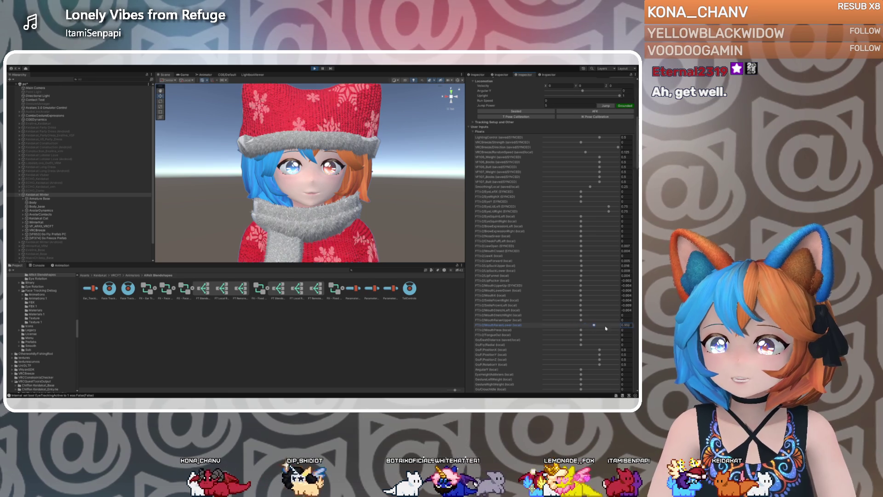
click(583, 320)
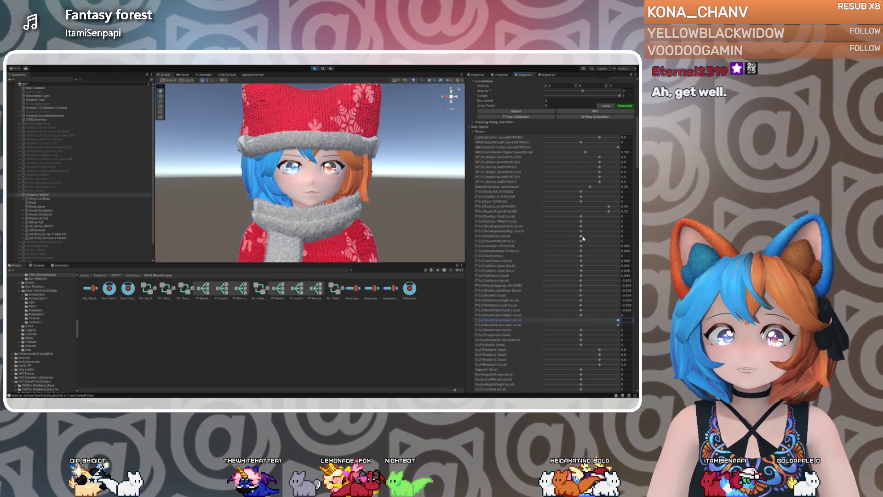
drag(582, 238, 618, 236)
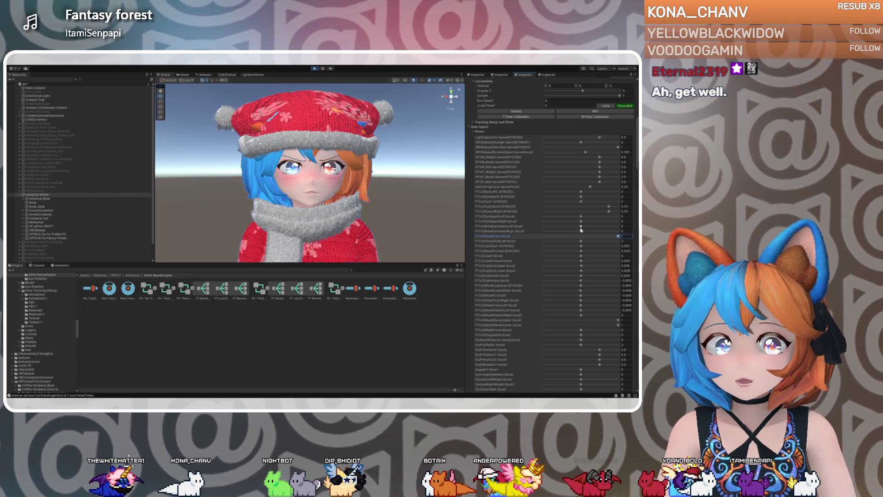
Adjust brow expressions, mouth raisers, and NoseSneer (down to 0.133) on the play-mode avatar
mouse_move(580, 231)
mouse_down()
mouse_move(619, 231)
mouse_move(516, 233)
mouse_up()
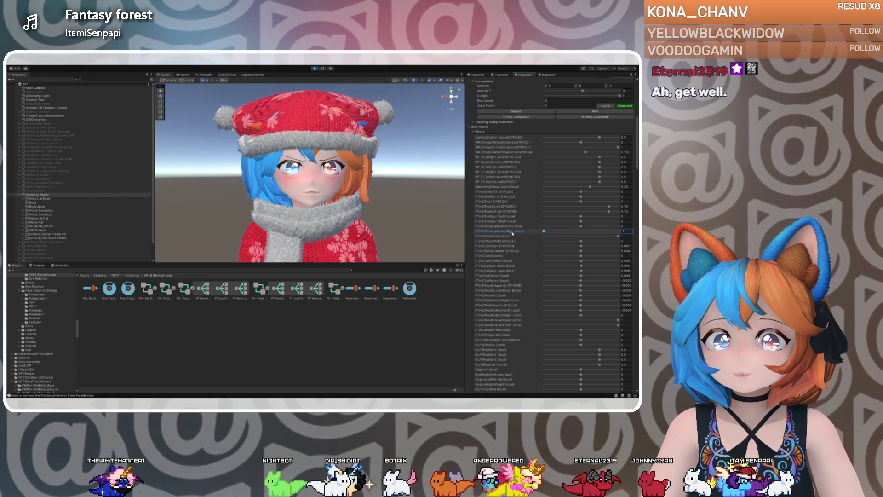
drag(580, 228, 522, 227)
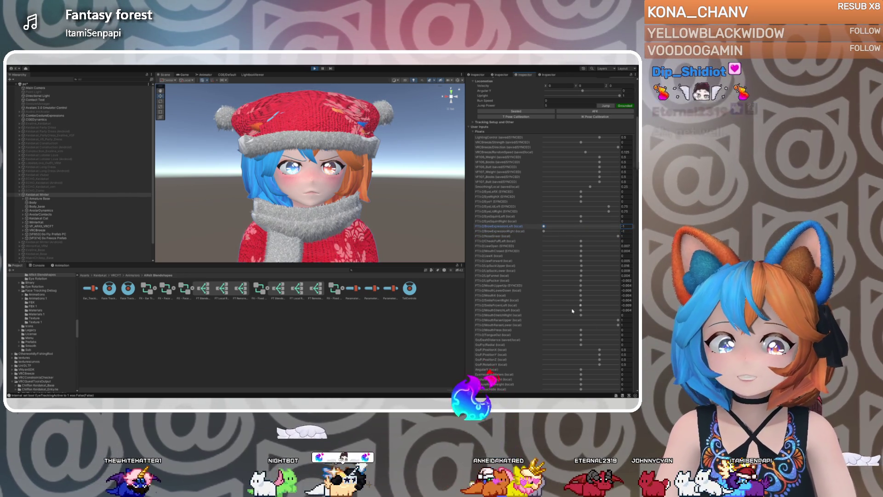
drag(618, 320, 594, 320)
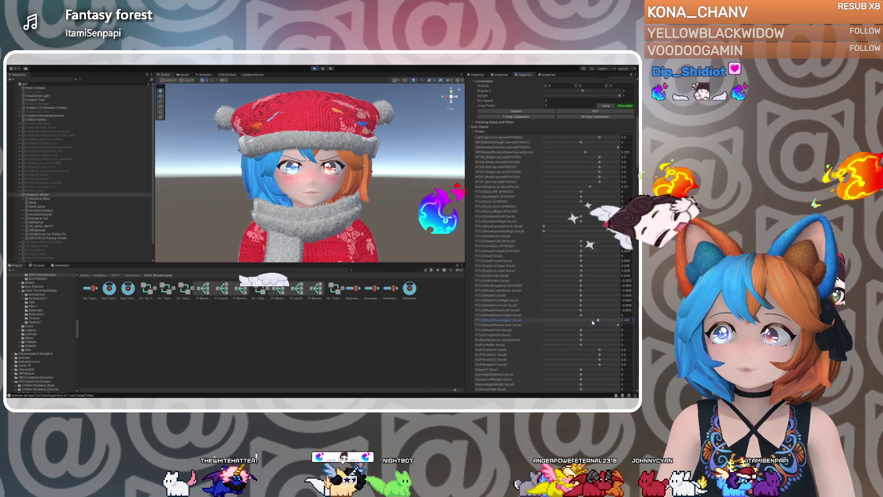
click(599, 325)
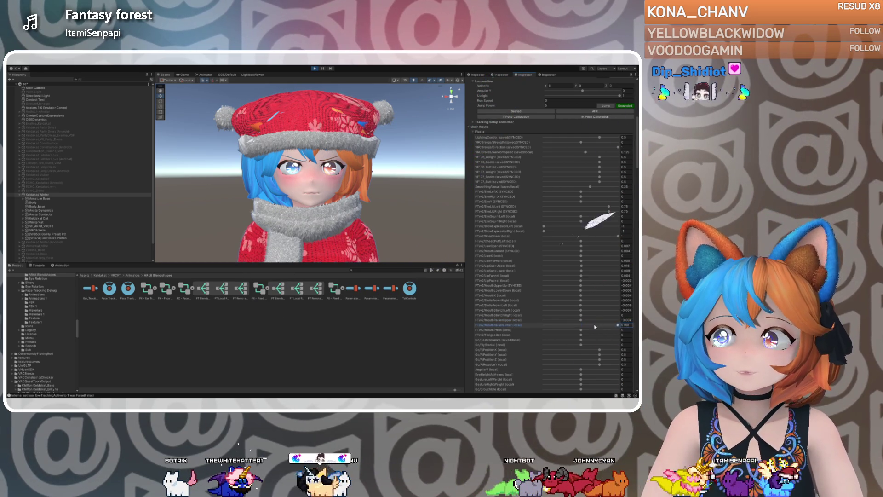
drag(599, 327, 580, 327)
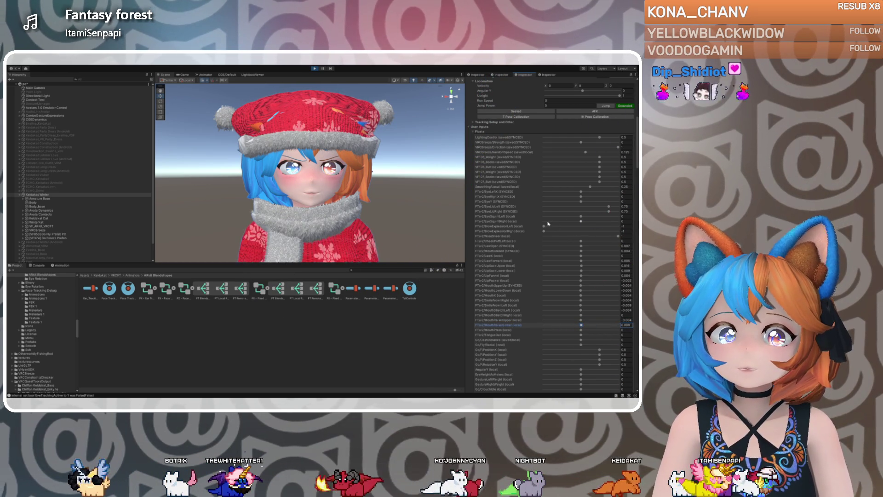
mouse_move(544, 231)
mouse_down()
mouse_move(590, 232)
mouse_move(582, 236)
mouse_up()
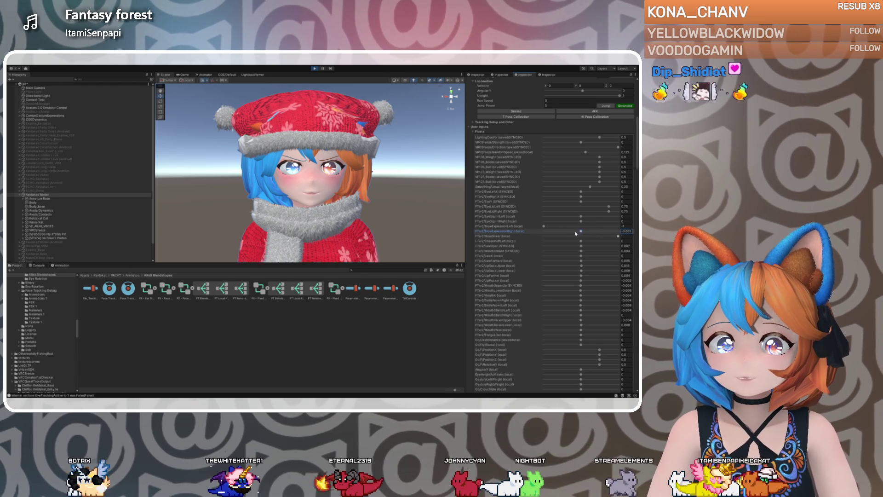
mouse_move(617, 236)
mouse_down()
mouse_move(581, 239)
mouse_move(581, 227)
mouse_up()
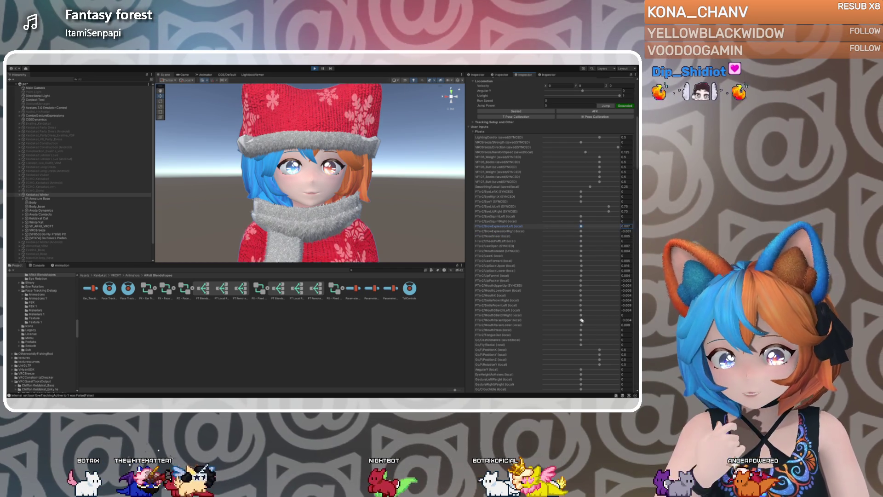
Test TongueOut, wink with EyeLidLeft -1, max EyeSquintLeft and EyeY, then exit play mode
mouse_move(581, 335)
mouse_down()
mouse_move(618, 335)
mouse_move(582, 336)
mouse_up()
click(581, 324)
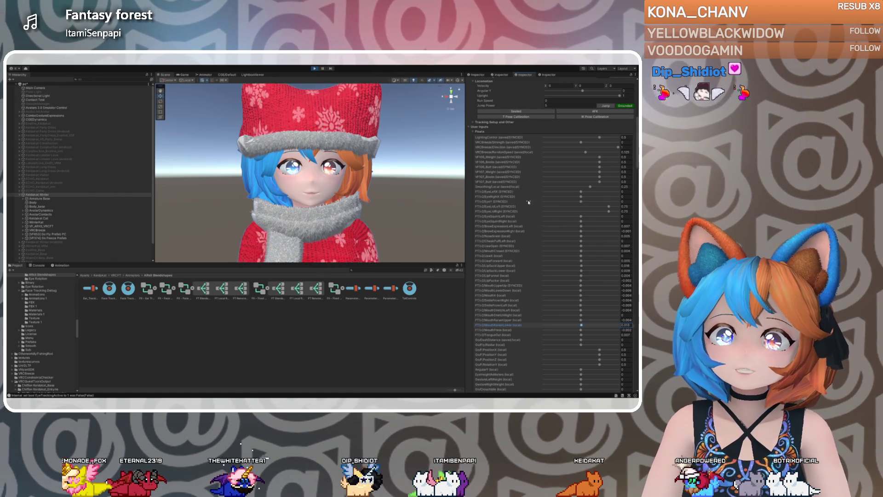
drag(608, 207, 544, 206)
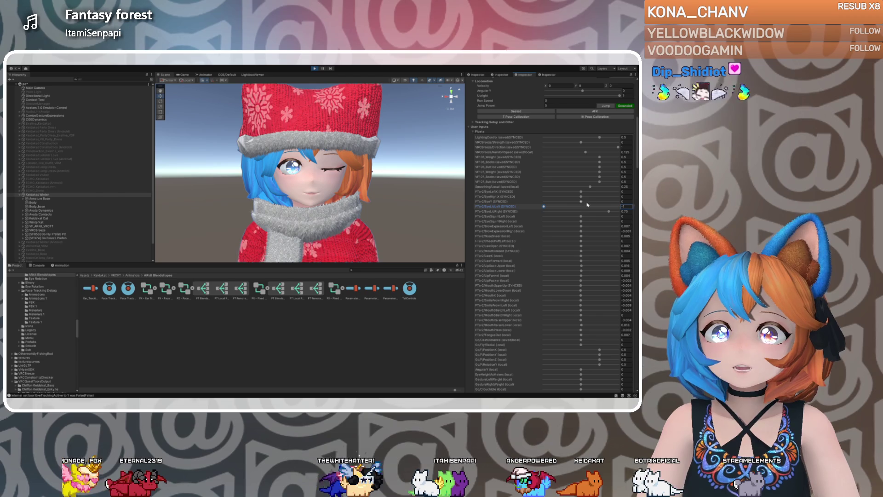
mouse_move(581, 217)
mouse_down()
mouse_move(618, 216)
mouse_move(580, 216)
mouse_up()
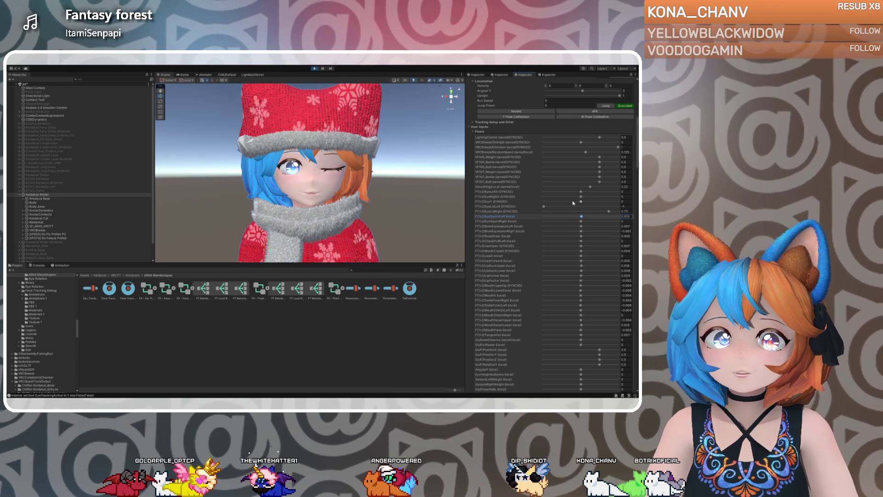
mouse_move(580, 202)
mouse_down()
mouse_move(636, 205)
mouse_move(547, 208)
mouse_move(582, 206)
mouse_up()
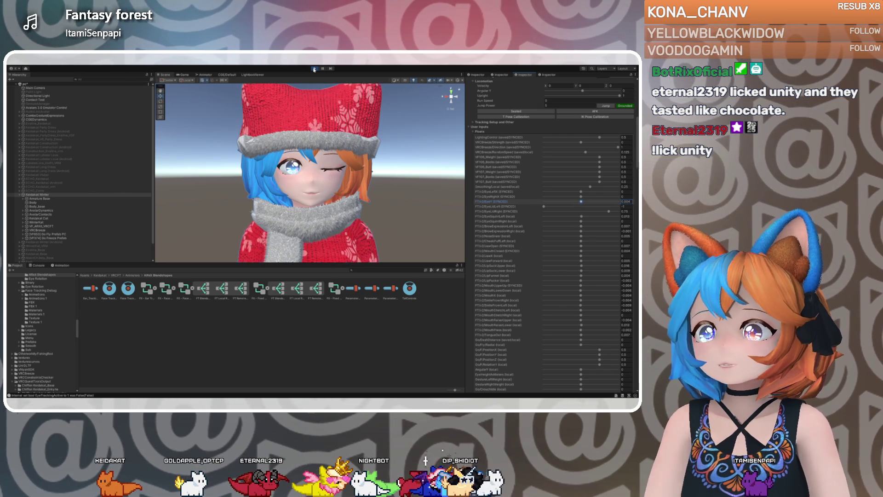
click(314, 69)
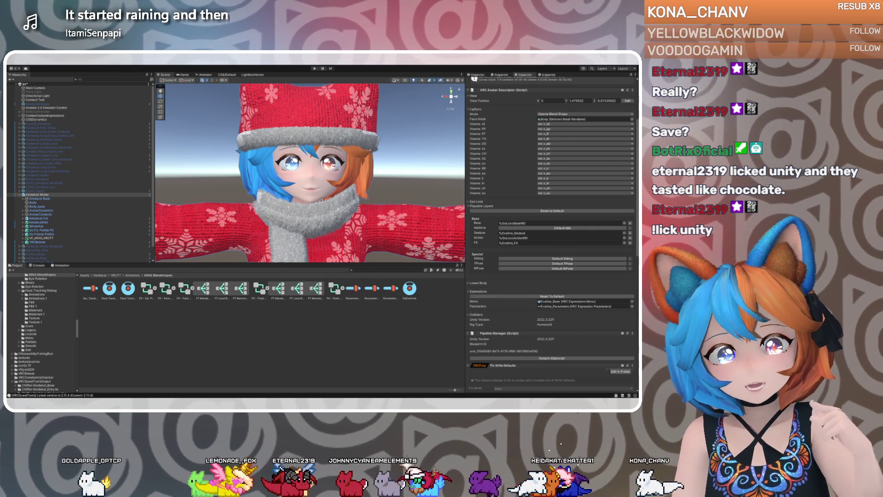
Open VF_ARKit_VRCFT's FX - Fixed controller and enter FT Blendshape Driver (EDIT THIS)
click(42, 238)
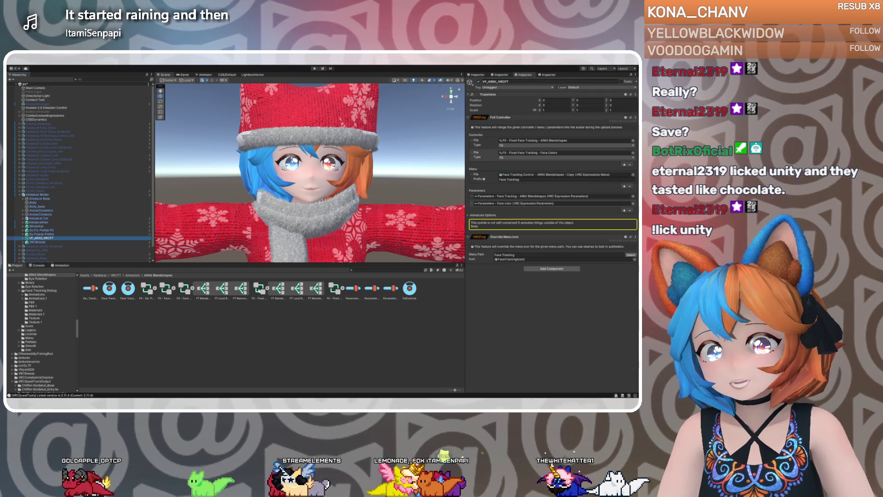
click(533, 140)
click(260, 288)
double_click(259, 289)
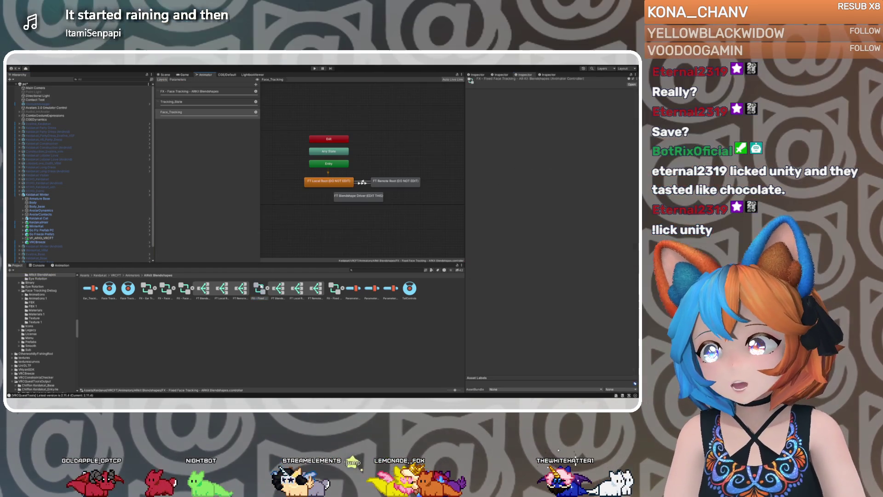
double_click(365, 198)
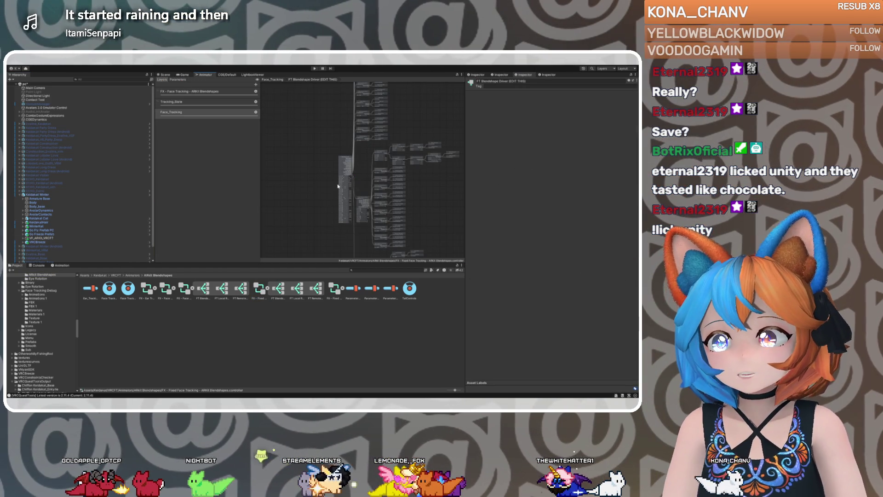
Review the blend tree's parameters and motions, locating the Face Tracking Emulation asset
click(343, 164)
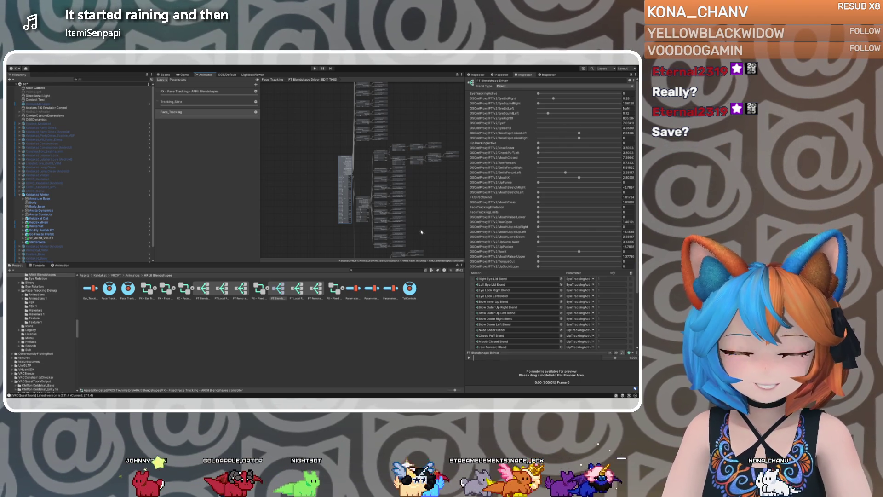
scroll(499, 289, down, 1)
scroll(499, 289, down, 2)
scroll(499, 288, down, 1)
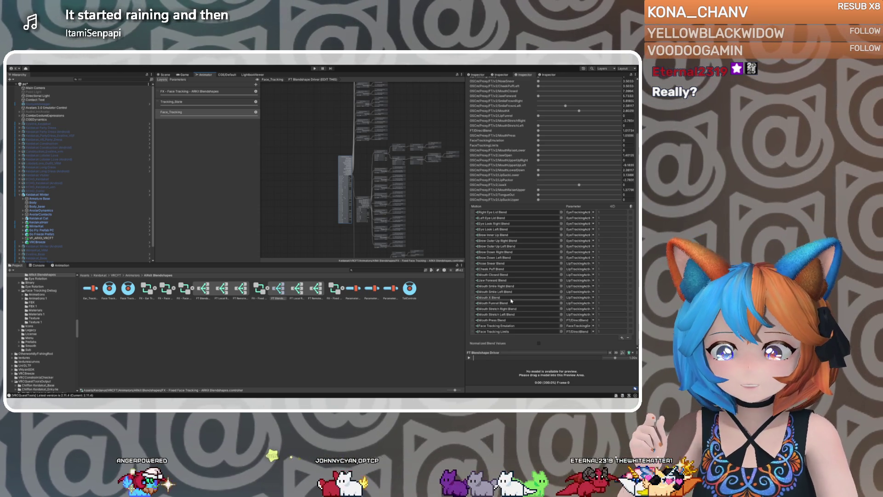
click(506, 326)
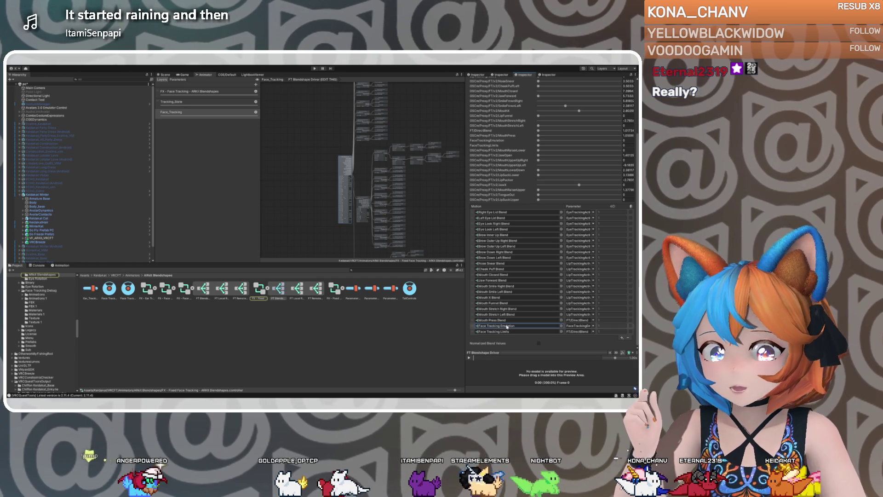
Open Face Tracking Limits and its child Limits tree, then return to FT Blendshape Driver
double_click(507, 326)
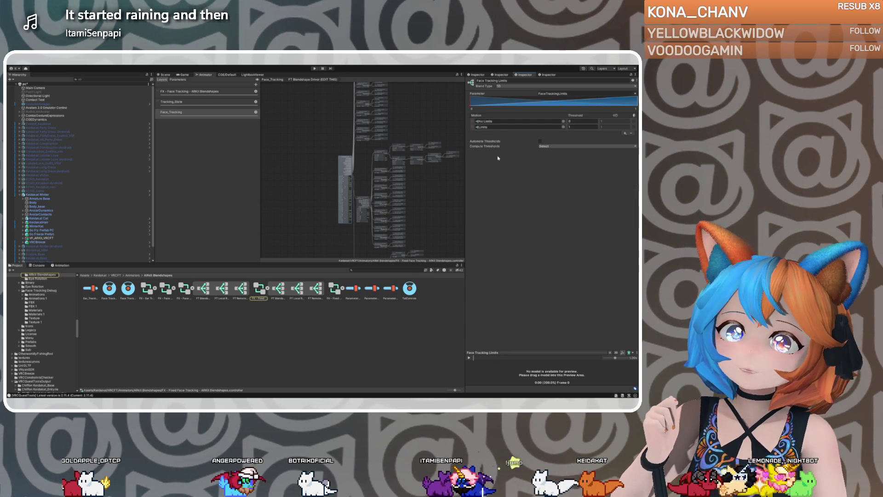
click(494, 128)
click(453, 155)
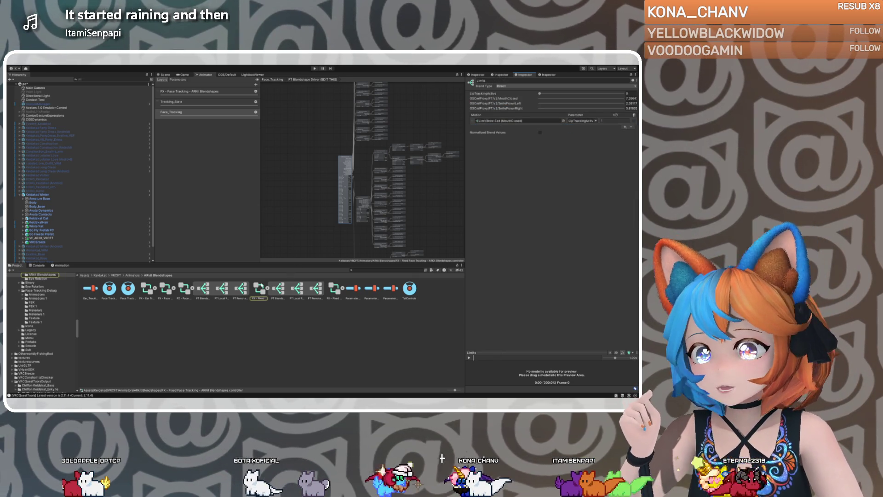
click(441, 184)
click(341, 176)
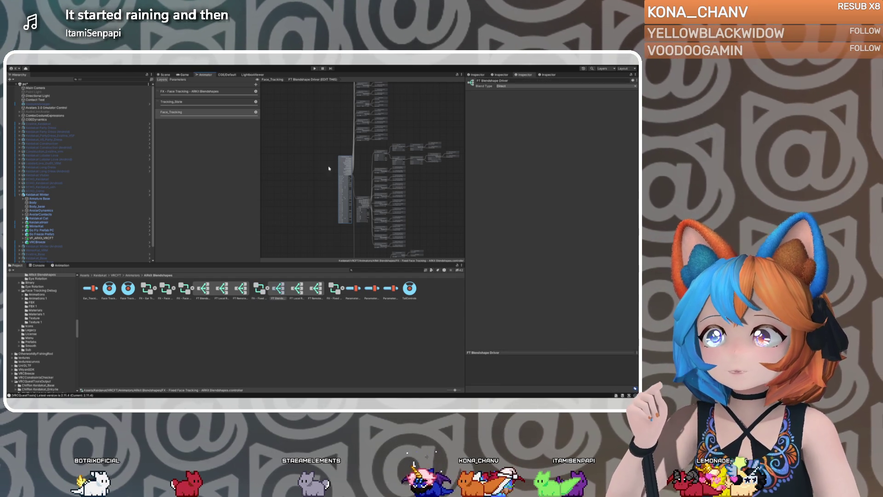
click(260, 288)
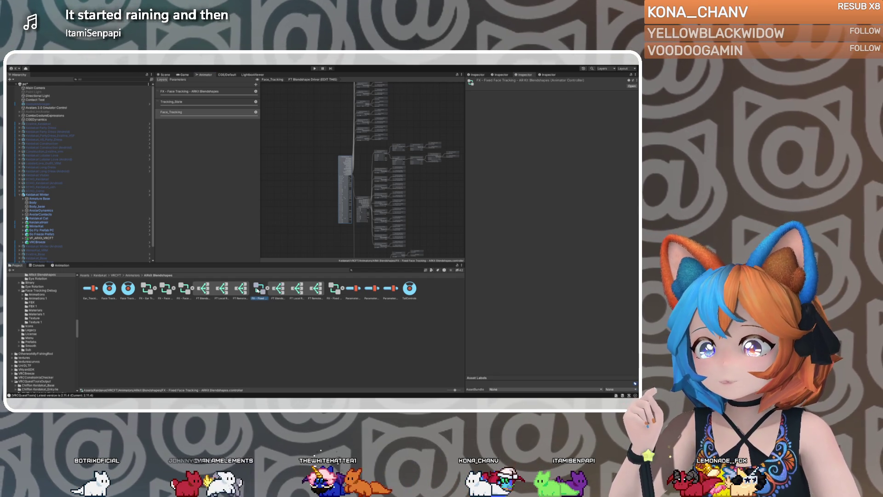
click(323, 180)
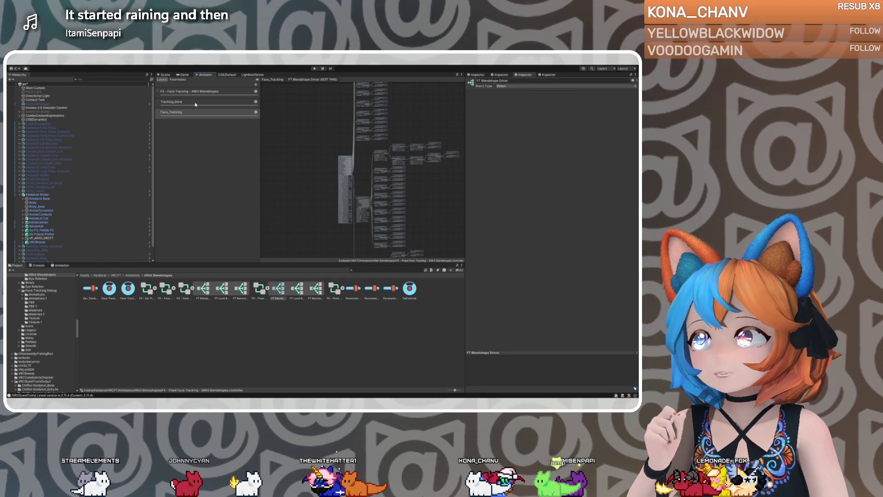
Reopen the FT Blendshape Driver blend tree from the Face_Tracking layer and list its motions
click(196, 113)
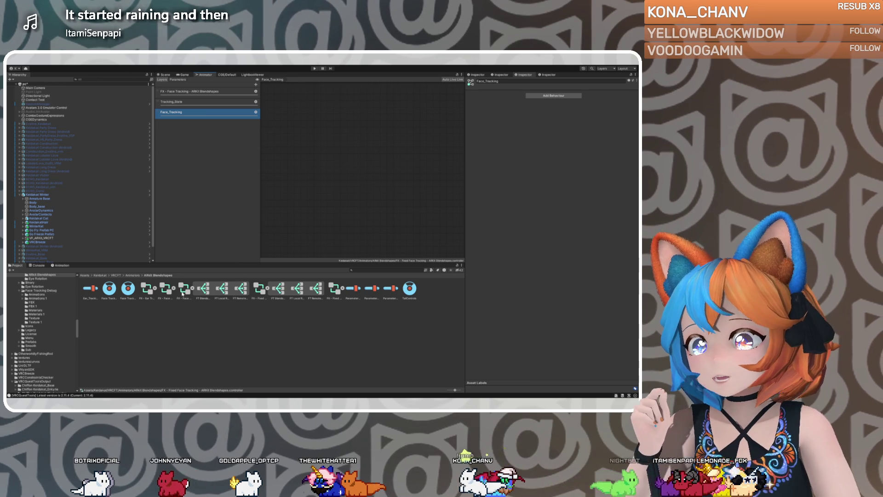
click(260, 288)
double_click(355, 197)
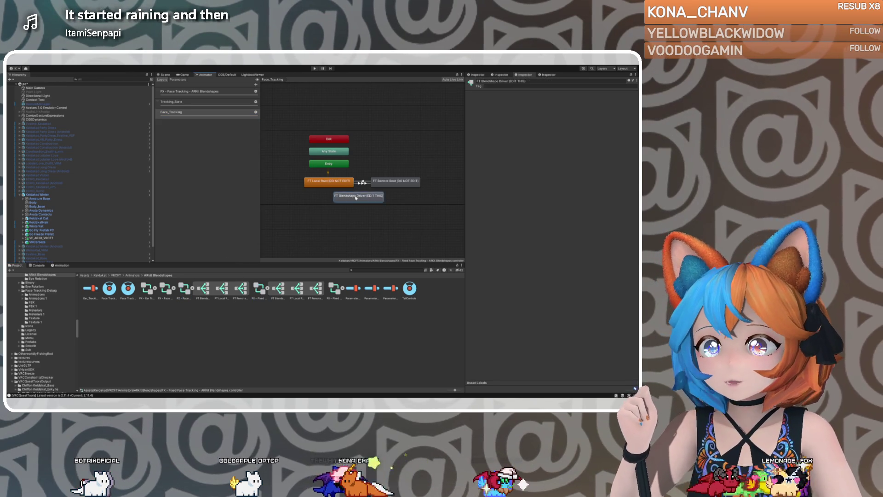
click(343, 160)
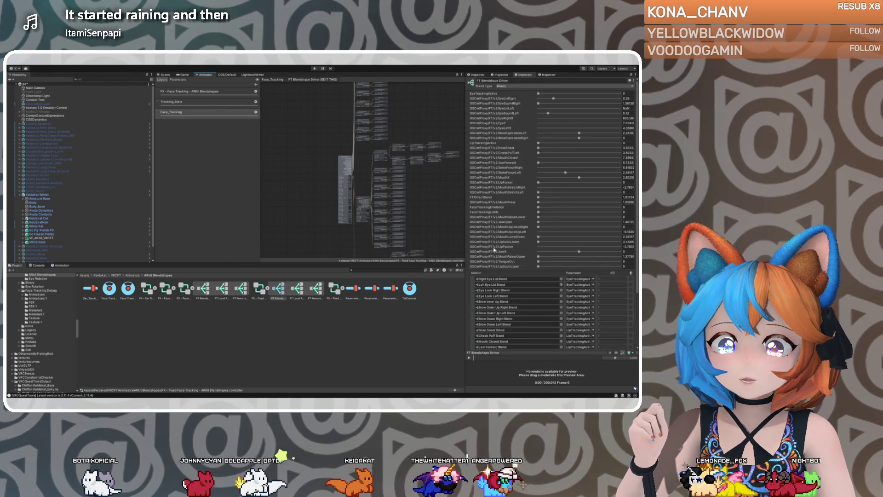
scroll(490, 252, down, 5)
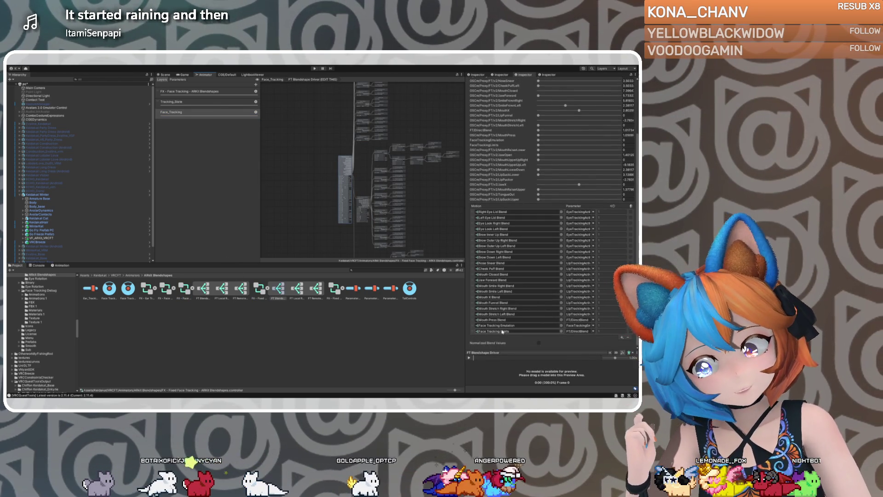
Drill into Limits, ping the Mouth Upper Up Right Blend asset, and open that tree
double_click(503, 331)
double_click(488, 128)
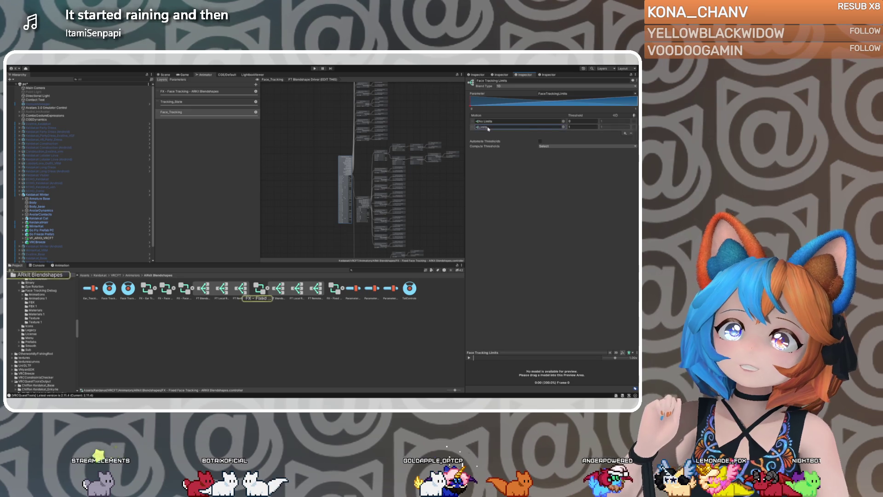
click(511, 191)
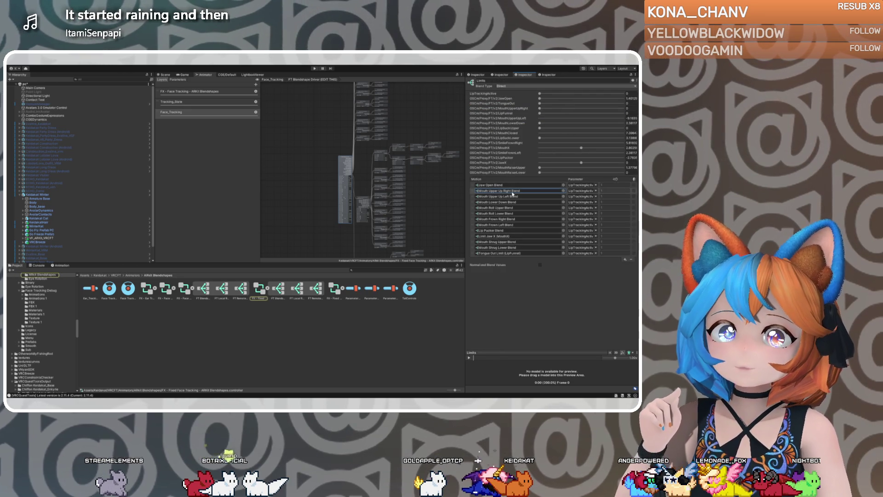
click(511, 191)
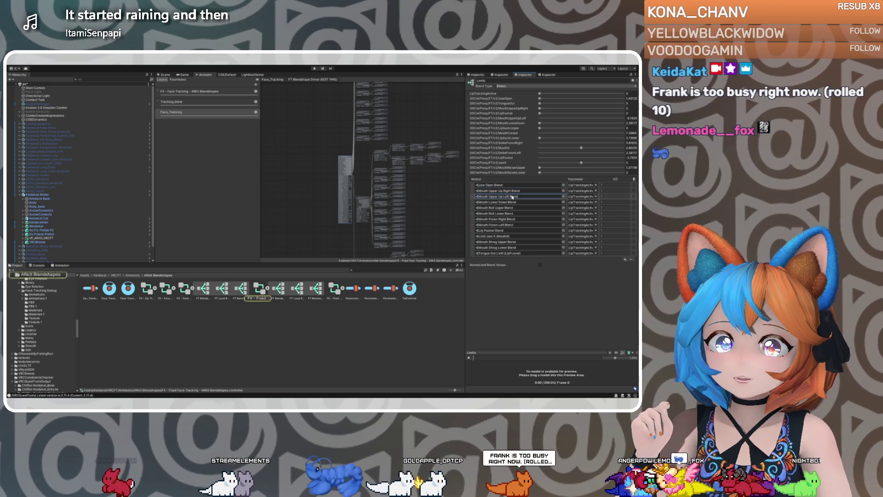
click(512, 203)
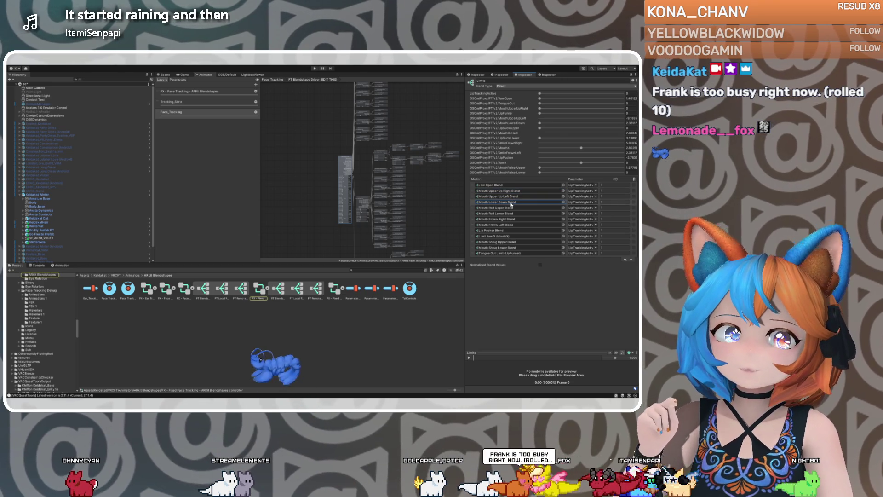
double_click(509, 191)
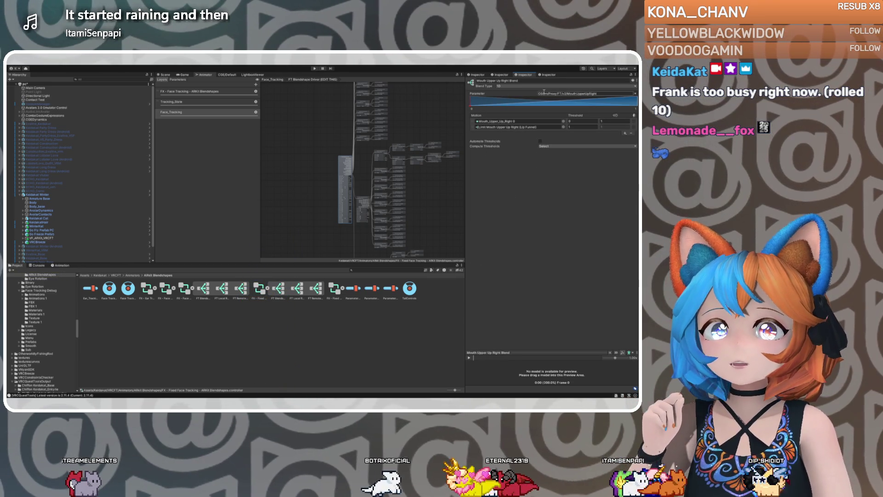
Go back through FT Blendshape Driver, Face Tracking Limits and Limits to open Mouth Lower Down Blend
click(351, 167)
scroll(511, 307, down, 5)
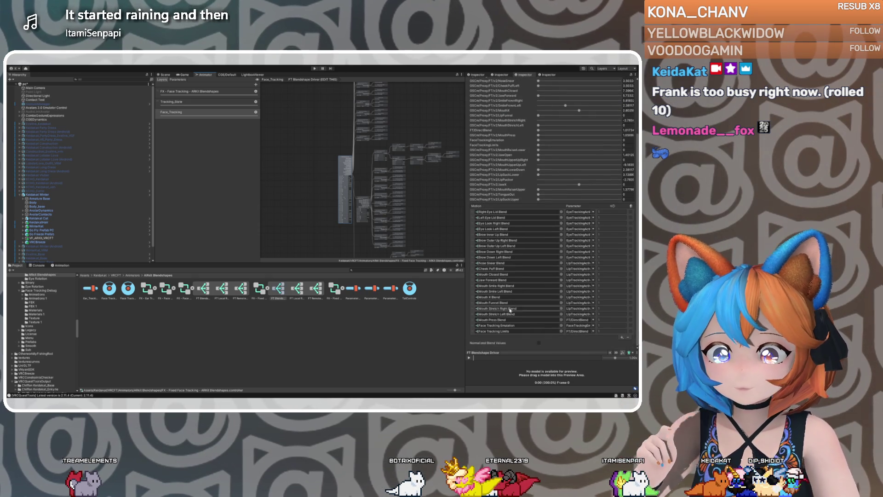
double_click(499, 331)
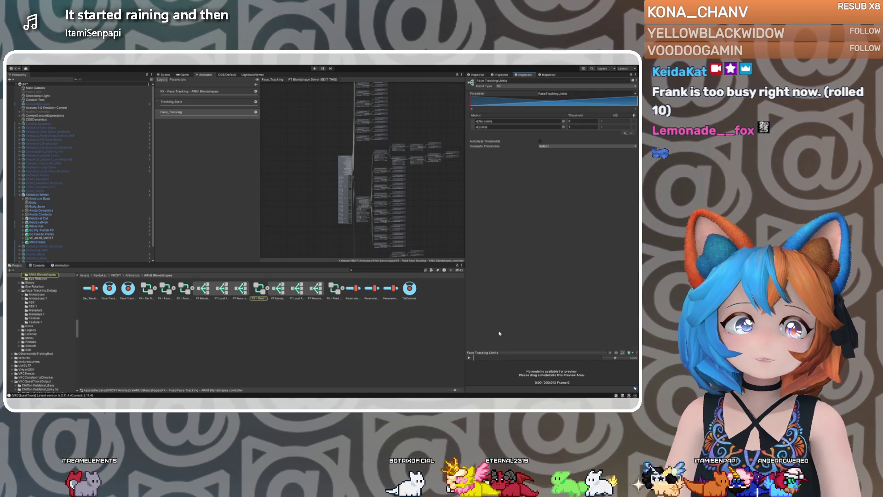
click(494, 121)
click(495, 127)
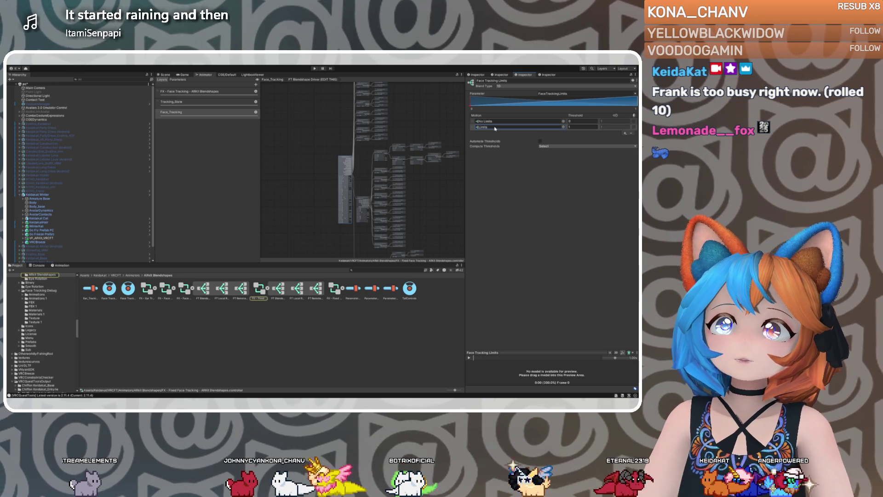
double_click(494, 128)
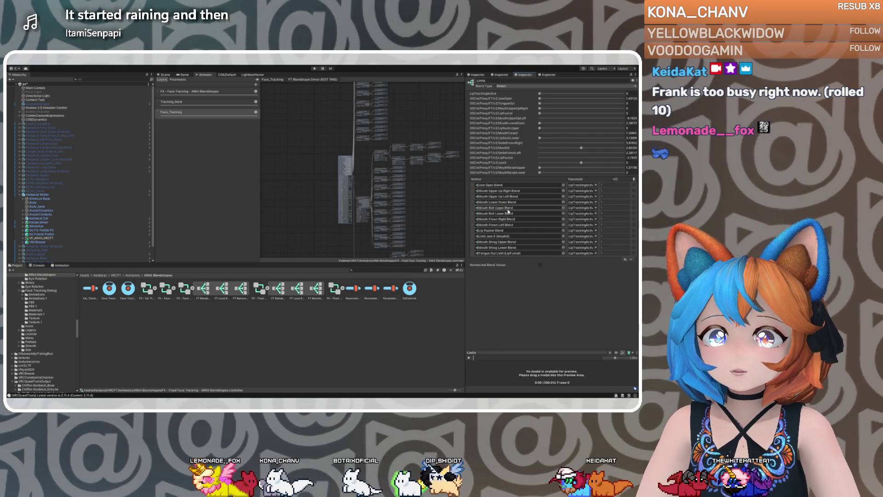
click(501, 203)
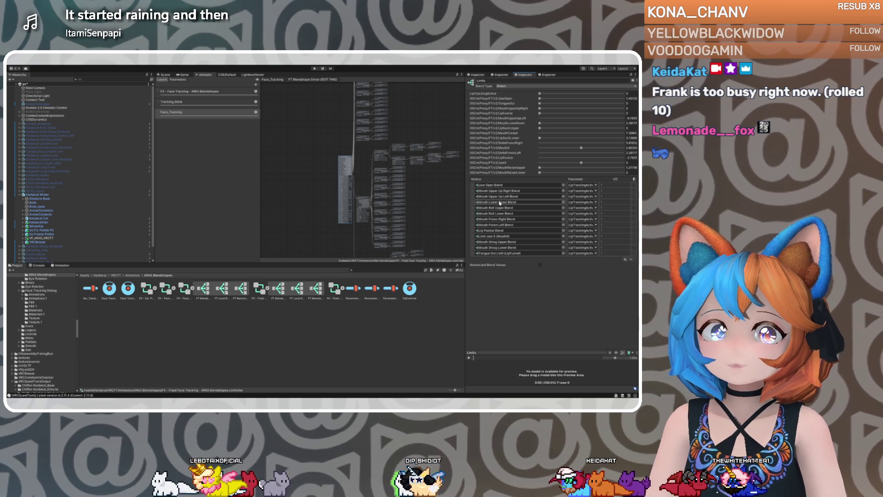
double_click(500, 203)
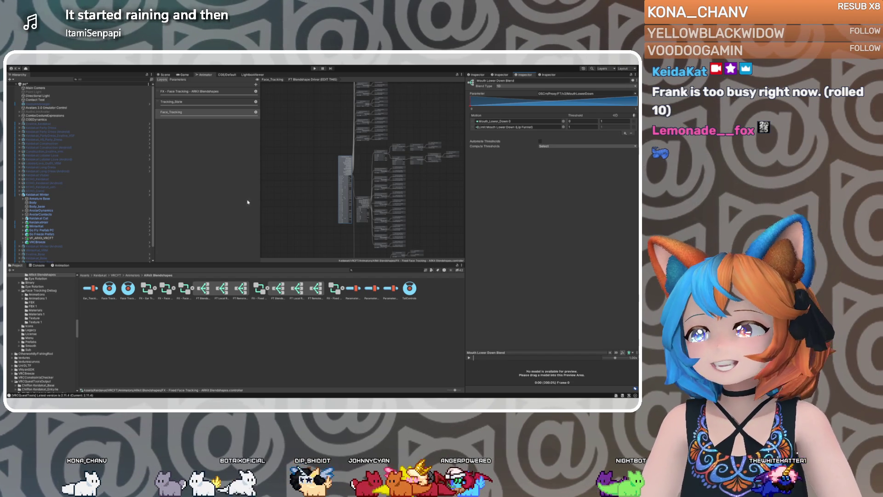
Select the Face Tracking Limits node, then the Limits node, to show its mouth motions
drag(357, 233, 346, 151)
scroll(346, 152, up, 5)
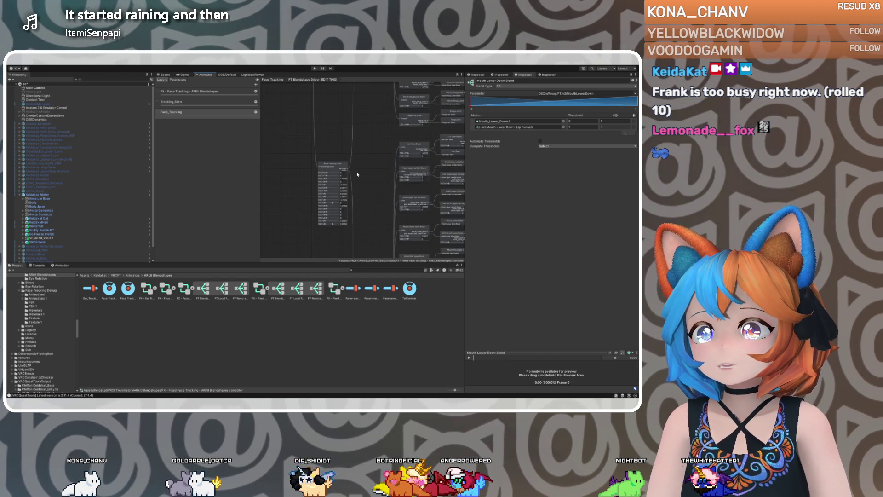
click(340, 159)
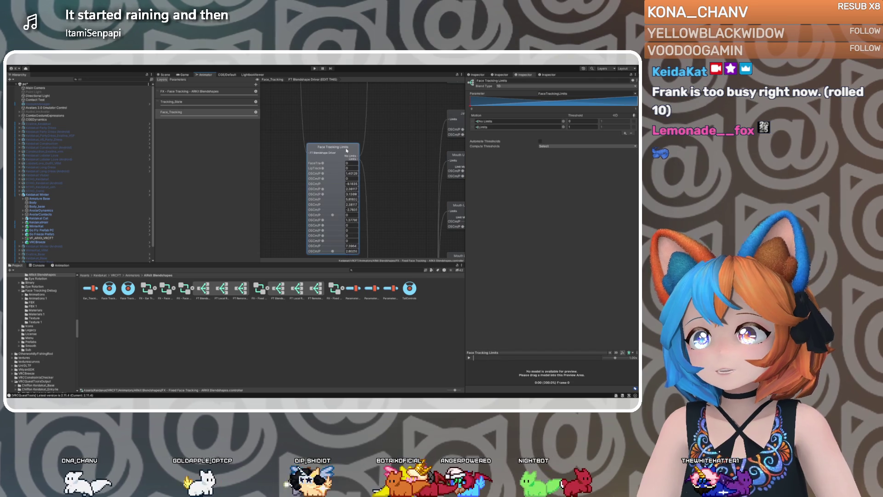
scroll(365, 159, down, 2)
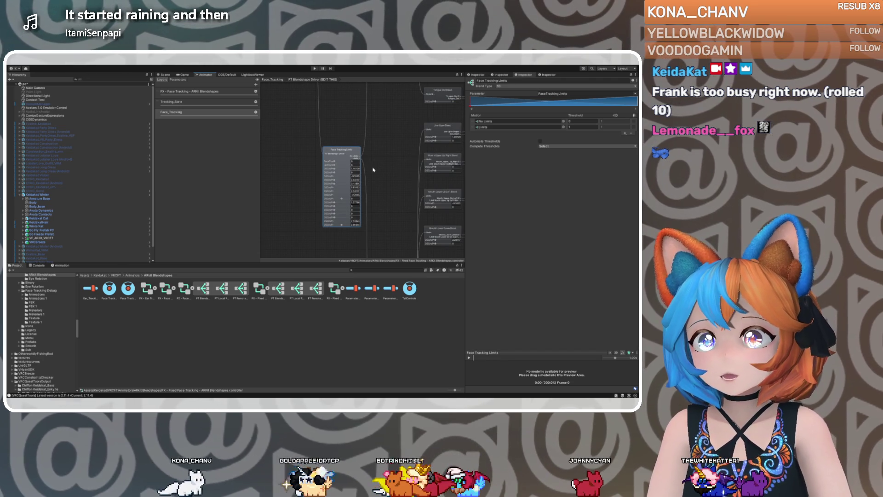
scroll(371, 165, down, 5)
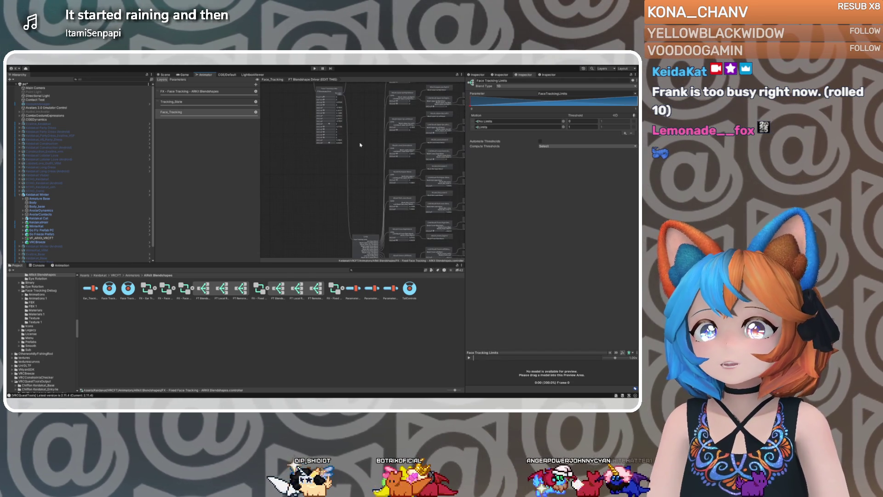
scroll(371, 198, down, 3)
click(380, 185)
mouse_move(380, 185)
mouse_down()
mouse_move(354, 150)
mouse_move(363, 165)
mouse_up()
scroll(339, 160, up, 2)
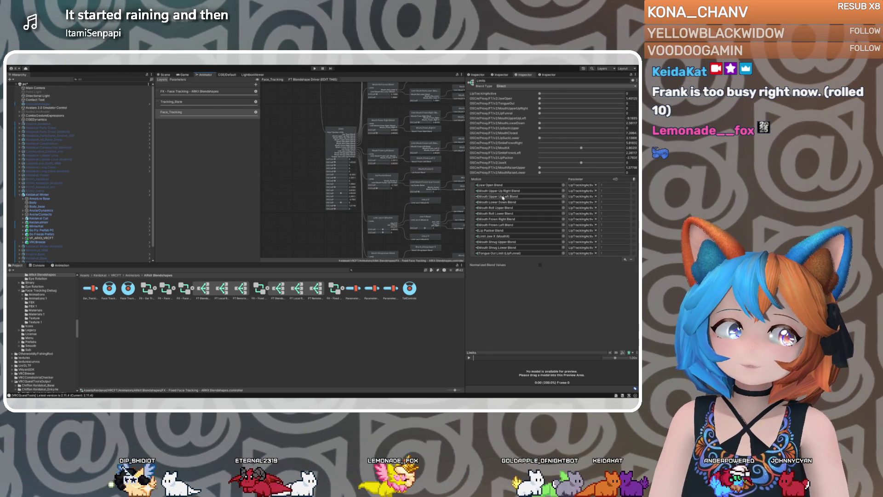
Check Mouth Upper Up Left Blend and its Lip Funnel limit tree, then return to FT Blendshape Driver
click(503, 197)
double_click(503, 196)
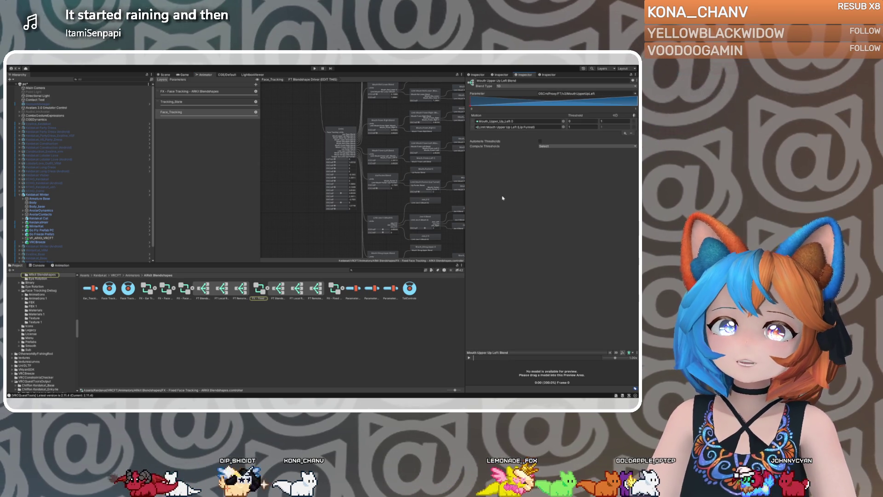
double_click(507, 128)
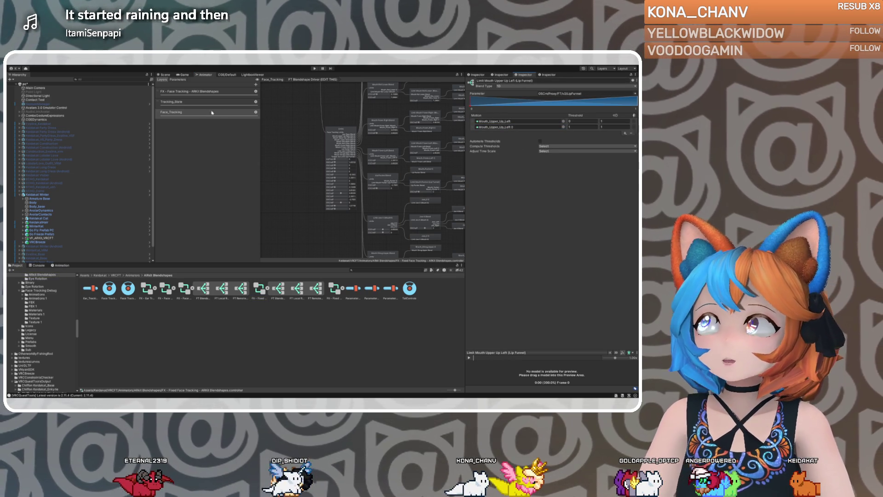
click(322, 111)
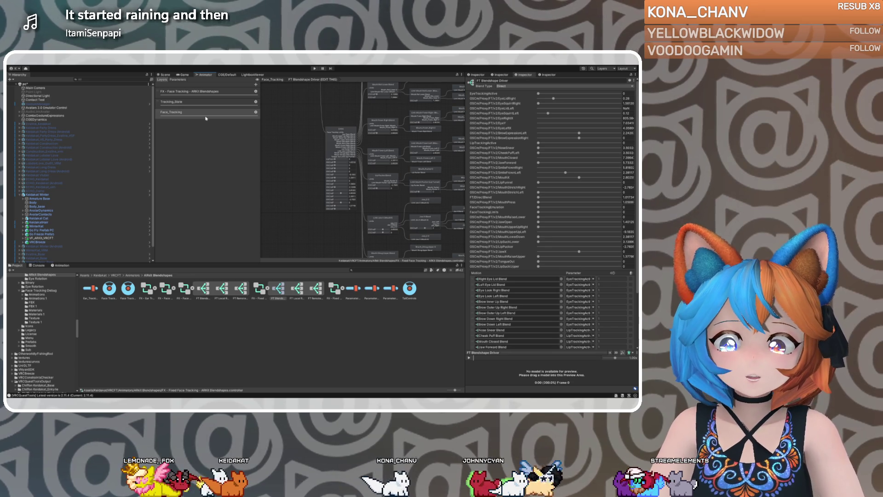
scroll(504, 298, down, 2)
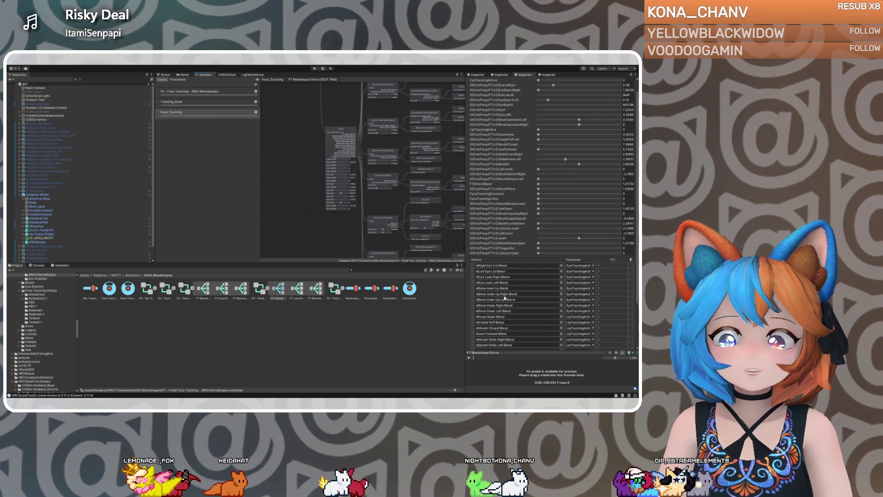
Open Limits > Mouth Lower Down Blend > Limit Mouth Lower Down (Lip Funnel) and ping Mouth_Lower_Down
scroll(504, 297, down, 2)
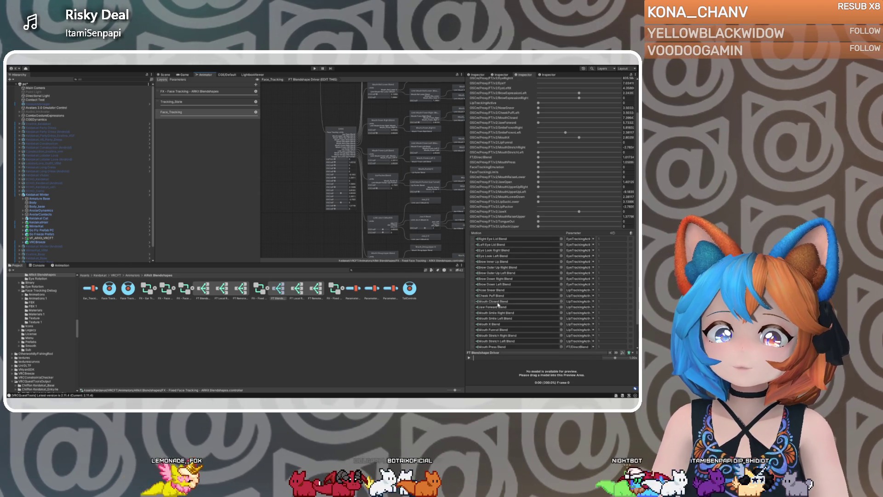
scroll(499, 296, down, 1)
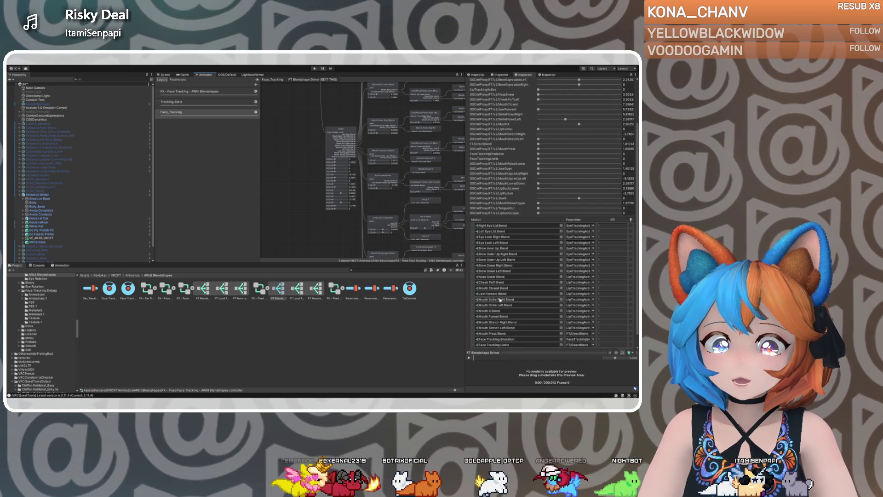
click(345, 134)
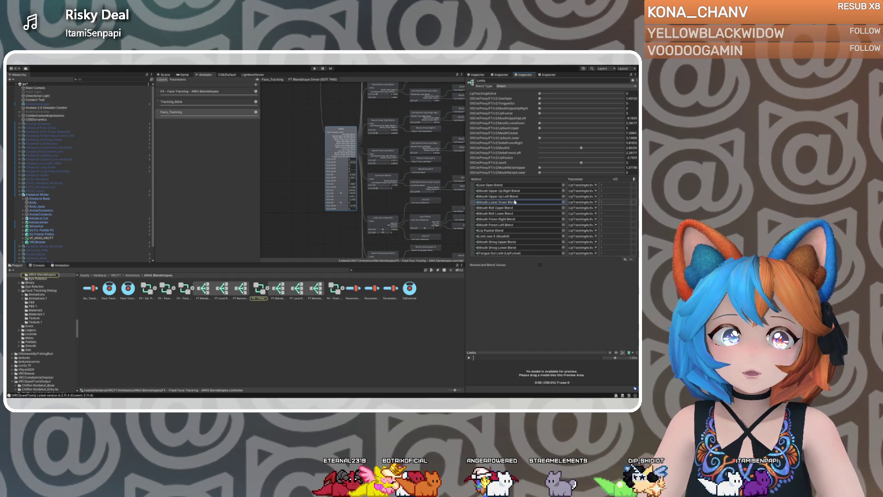
double_click(514, 202)
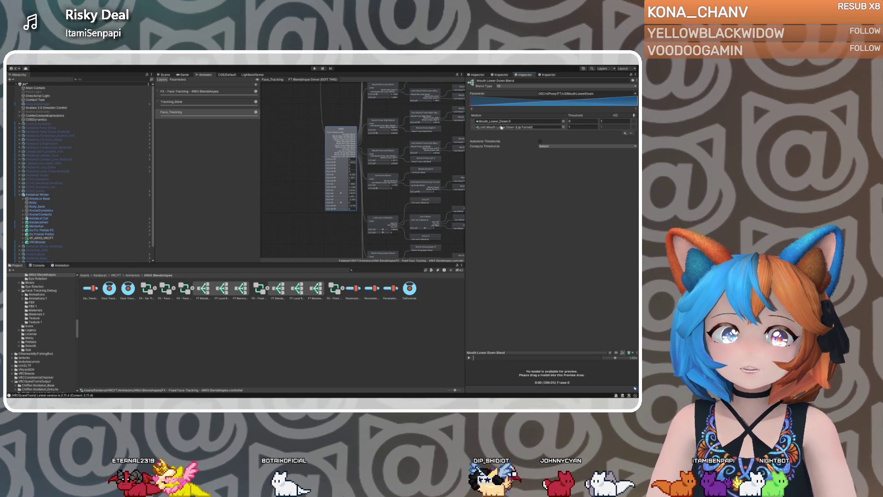
double_click(499, 128)
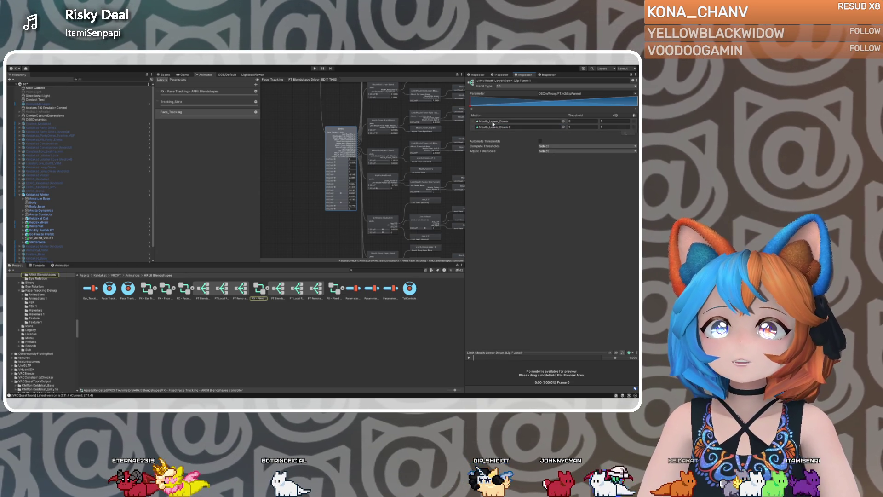
click(506, 122)
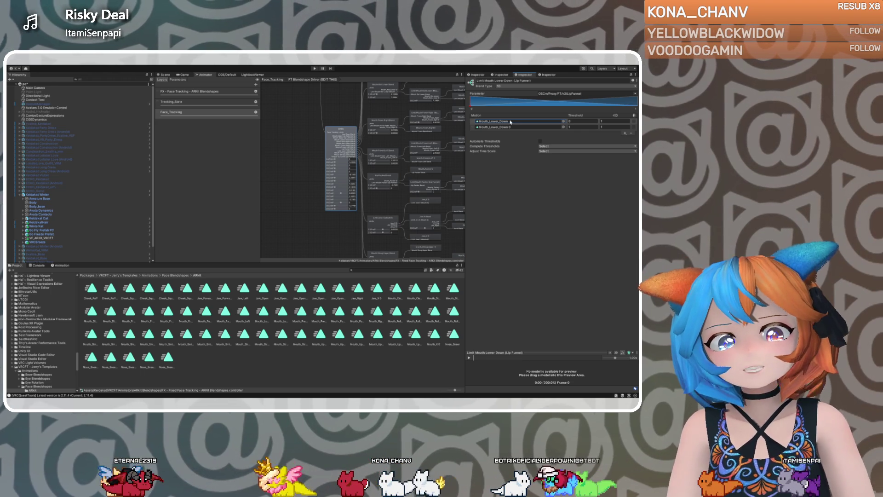
Inspect Limit Mouth Upper Up Right (Lip Funnel), return to Limits, then select the avatar
click(337, 129)
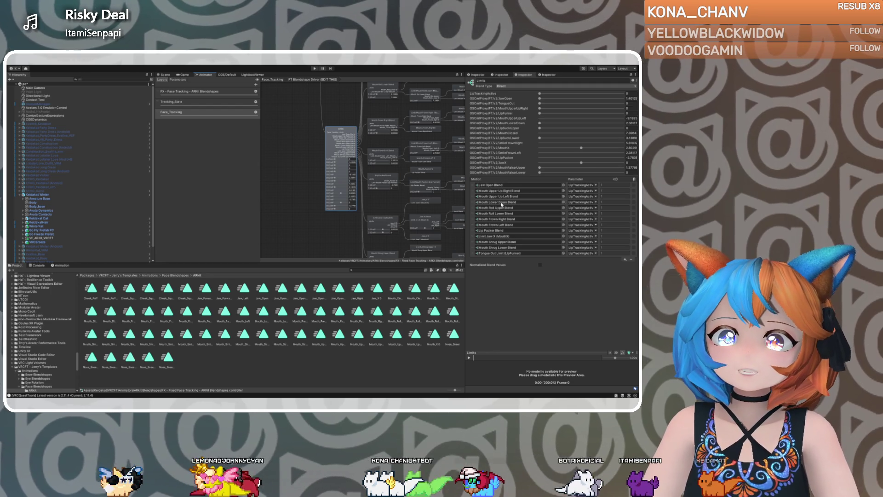
double_click(498, 190)
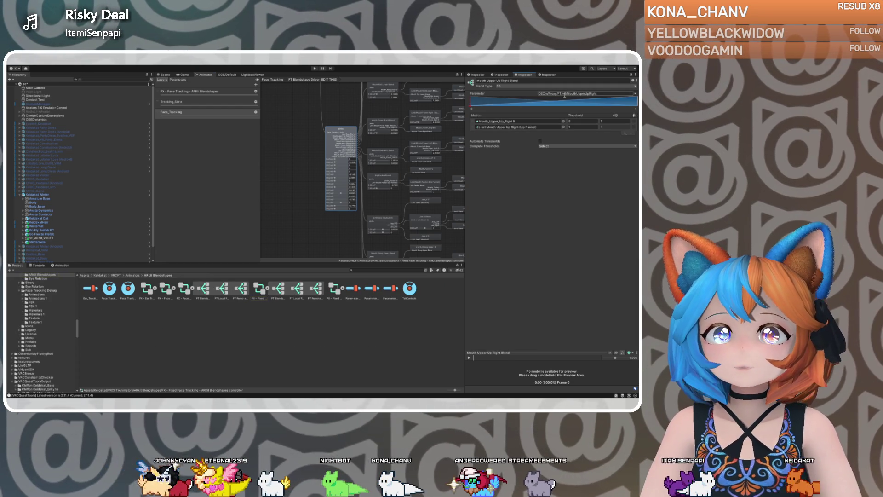
double_click(510, 128)
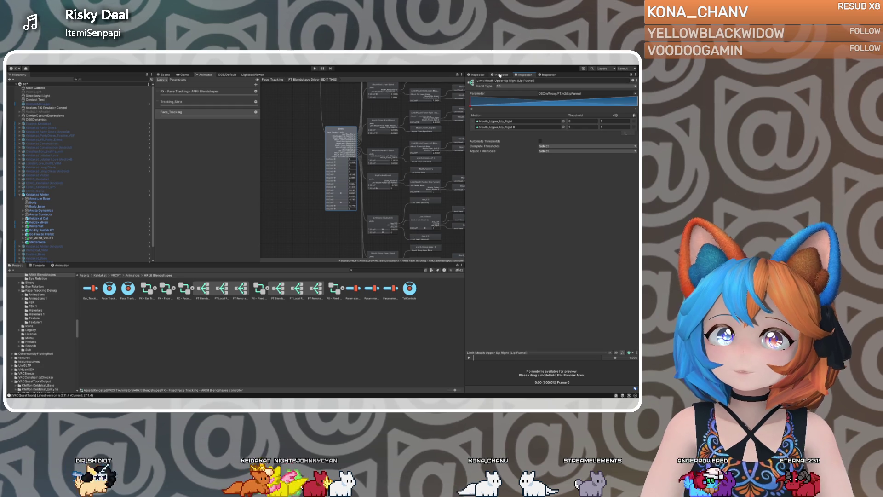
click(344, 129)
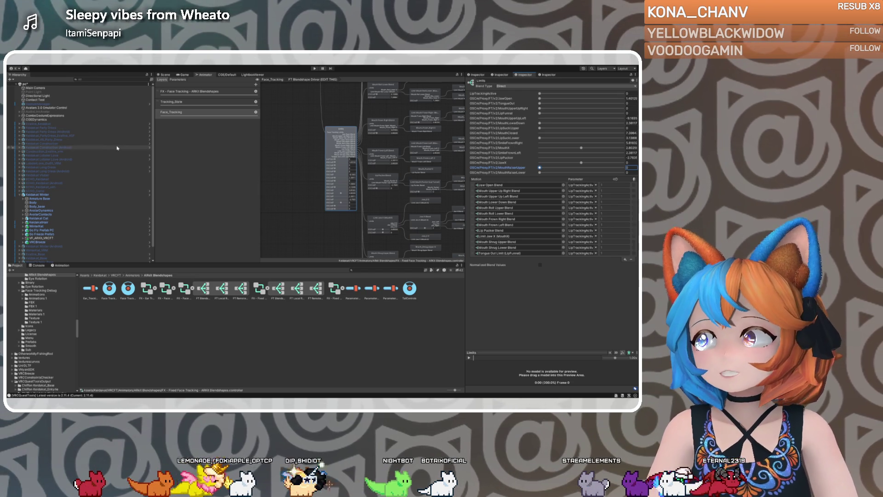
click(46, 194)
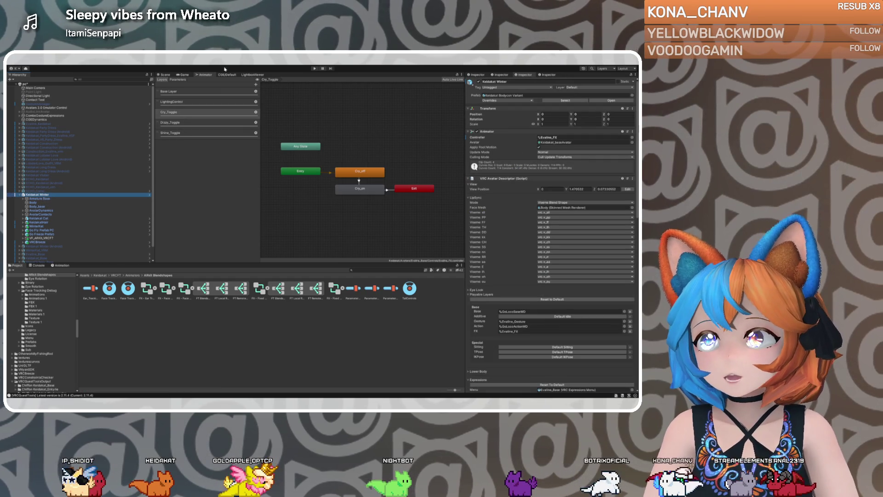
Switch to the Scene view and open the radial menu's face tracking submenu
click(170, 75)
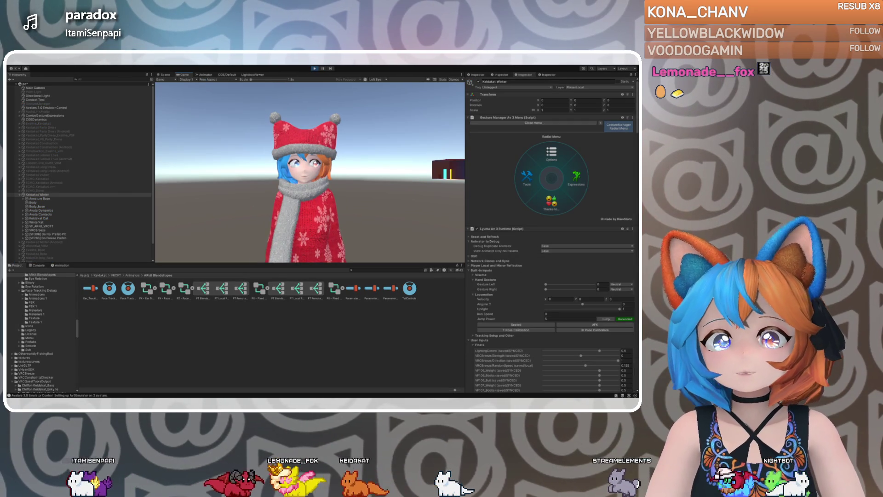
click(576, 179)
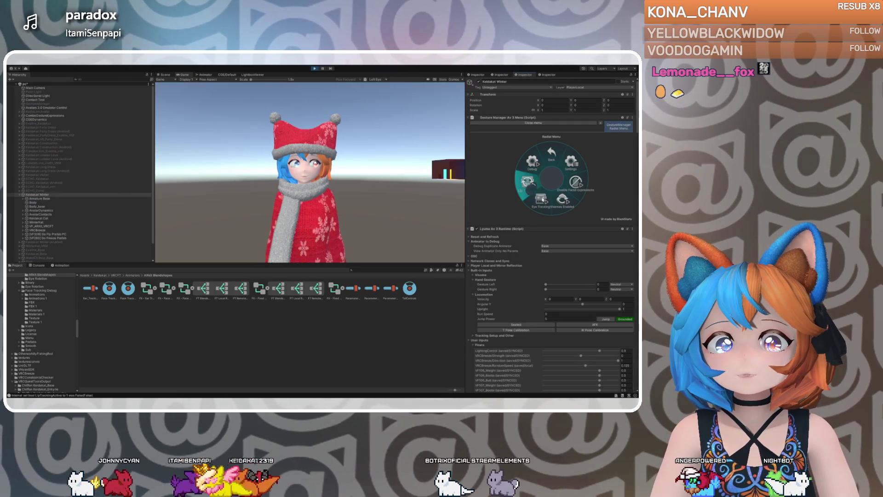
click(533, 198)
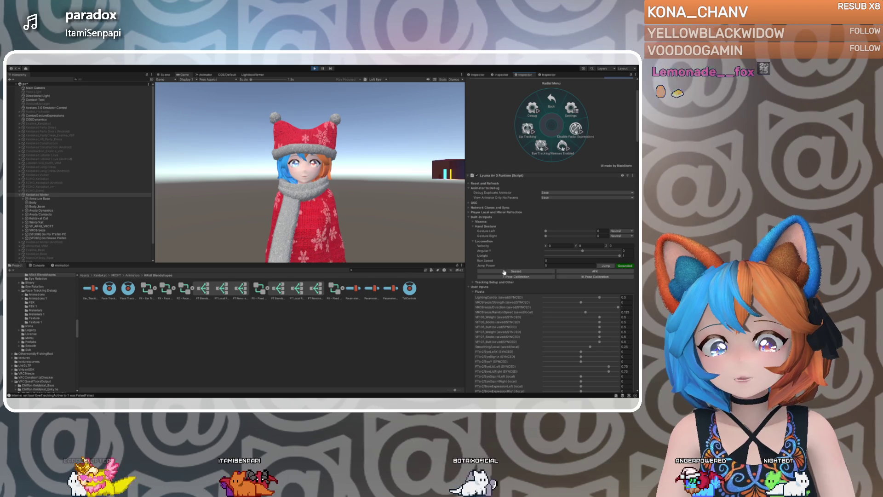
scroll(481, 292, down, 3)
scroll(475, 293, down, 10)
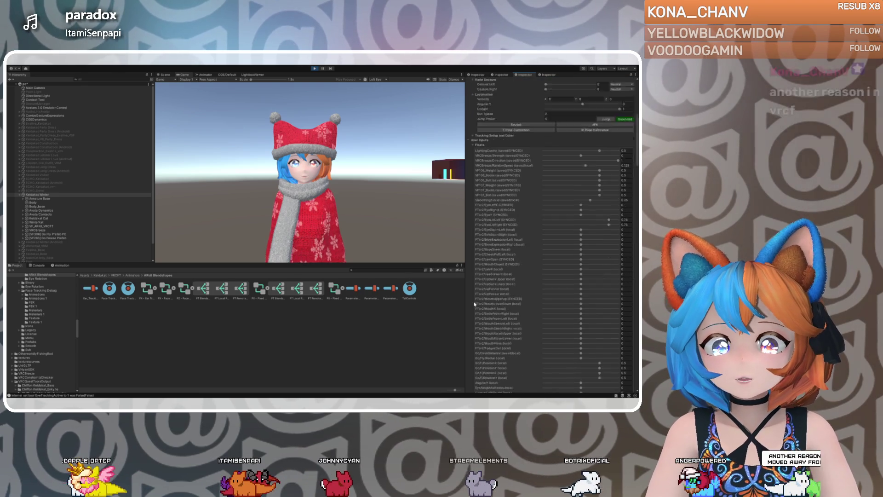
scroll(475, 304, down, 2)
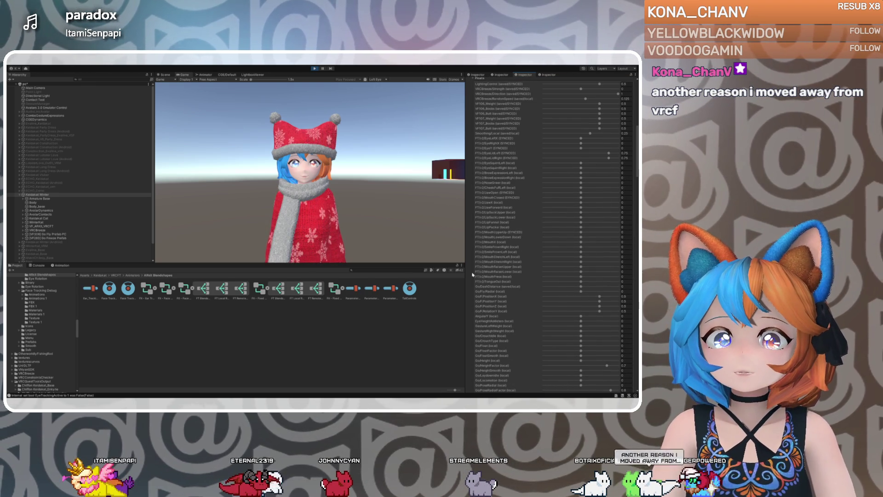
scroll(473, 275, down, 5)
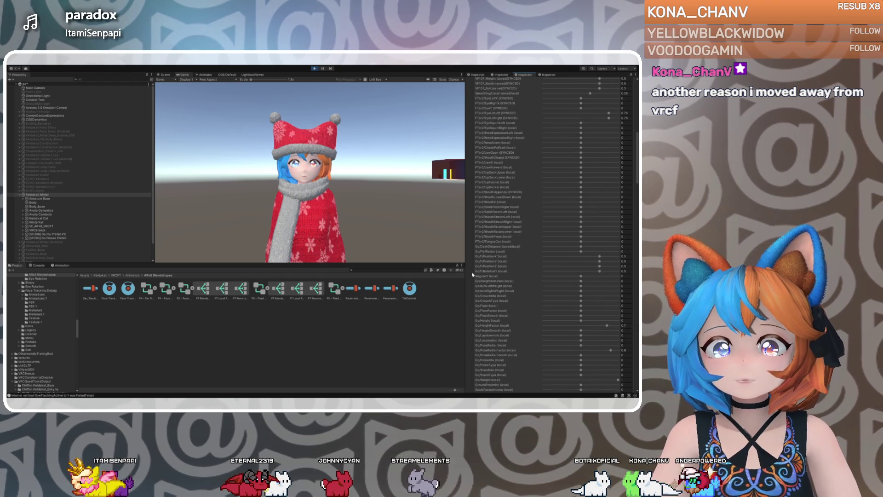
scroll(472, 275, down, 2)
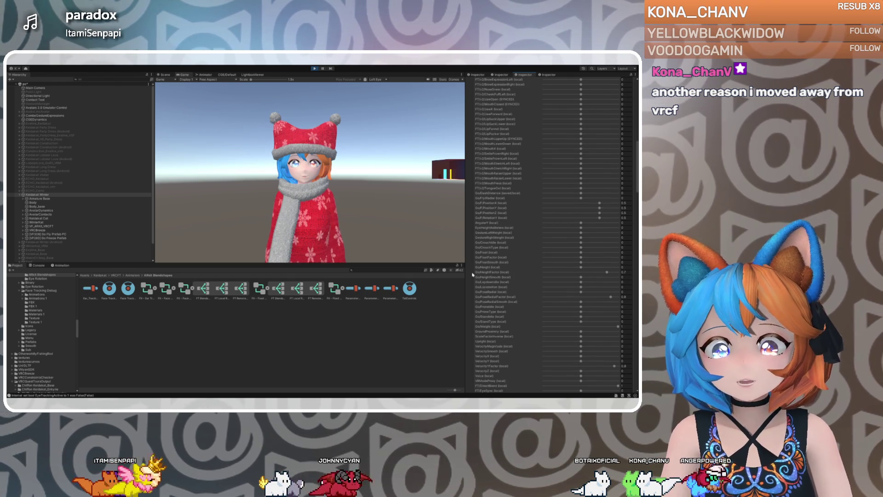
scroll(472, 275, down, 5)
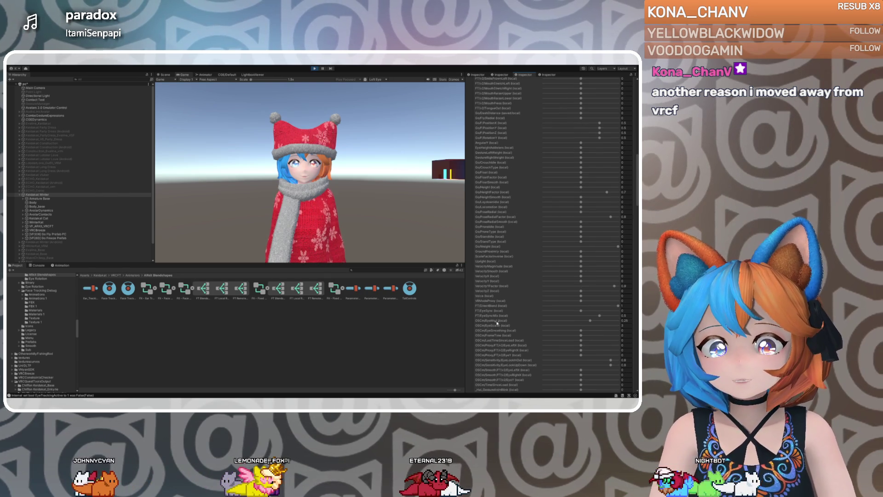
scroll(497, 317, down, 2)
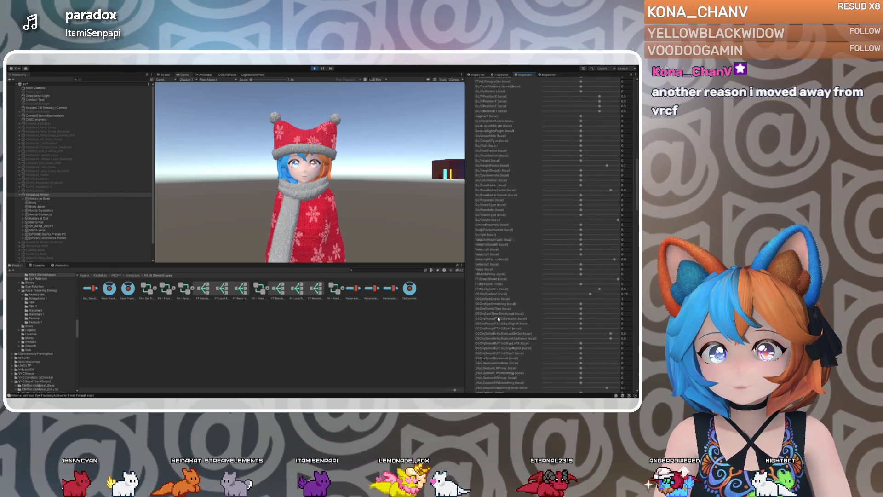
scroll(498, 317, down, 1)
scroll(497, 317, down, 1)
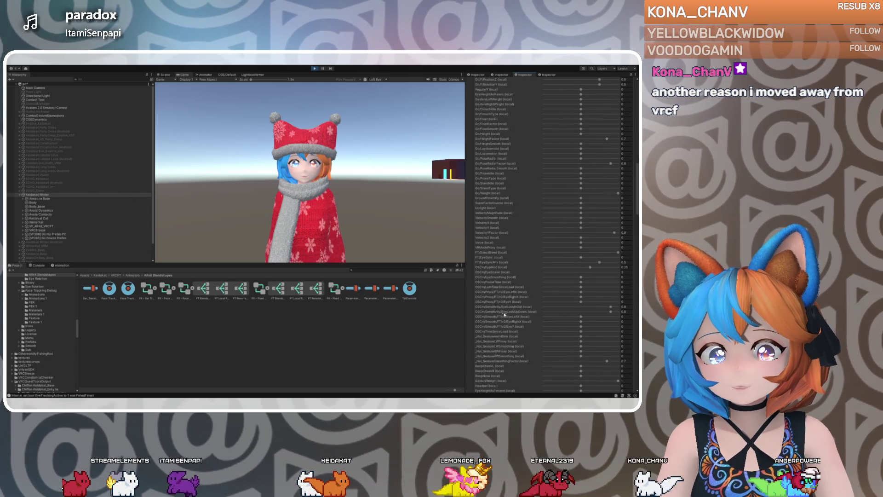
scroll(509, 326, down, 6)
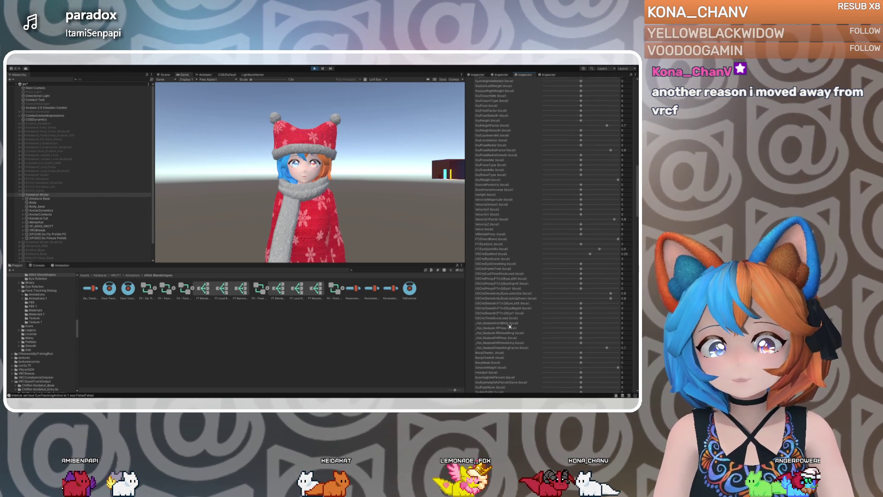
scroll(510, 326, down, 5)
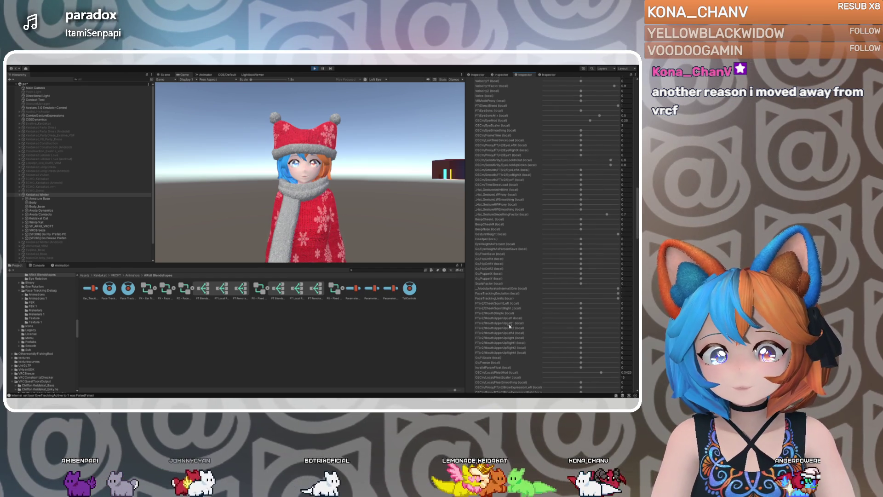
scroll(510, 326, down, 1)
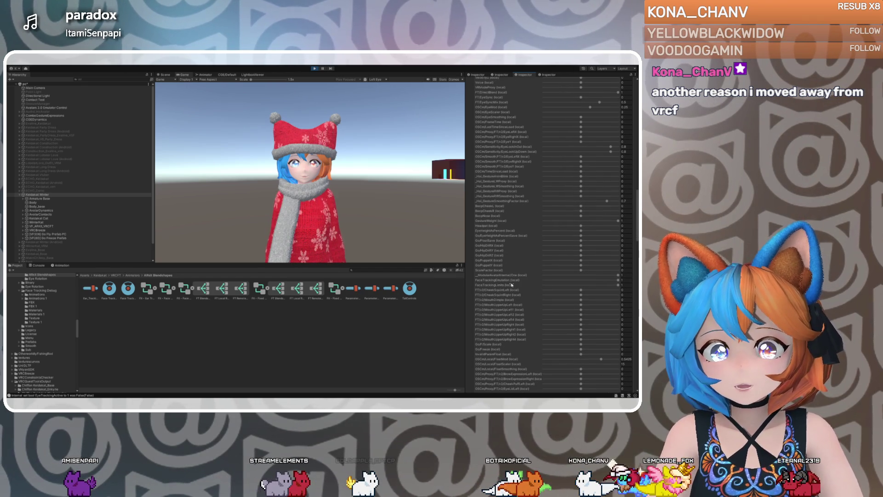
Set the FaceTrackingLimits parameter to its minimum of -1
drag(618, 286, 516, 286)
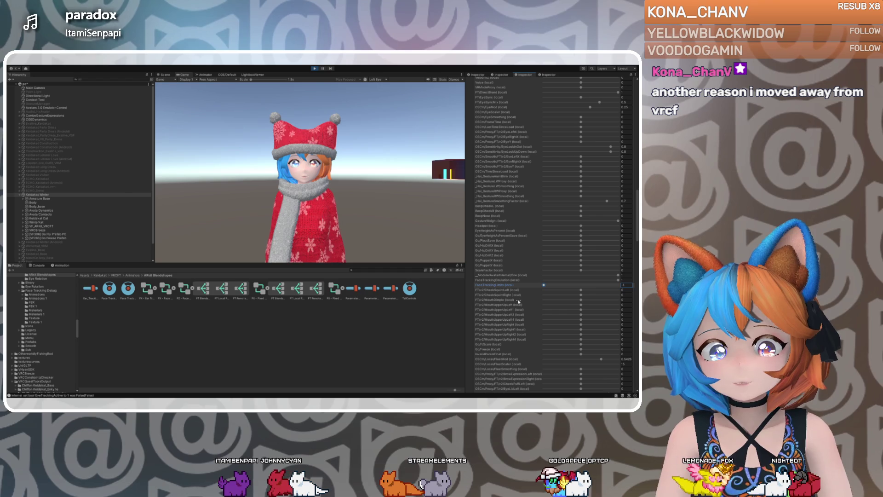
scroll(519, 301, down, 2)
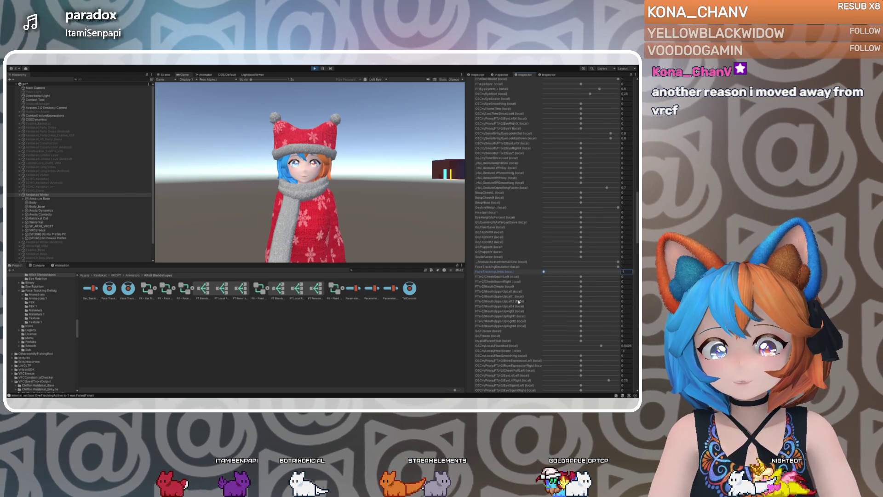
scroll(519, 301, down, 6)
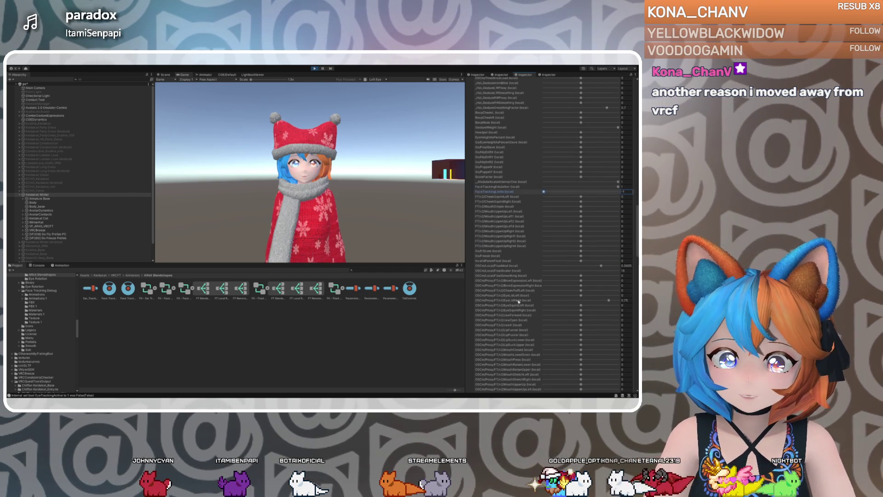
scroll(519, 301, down, 2)
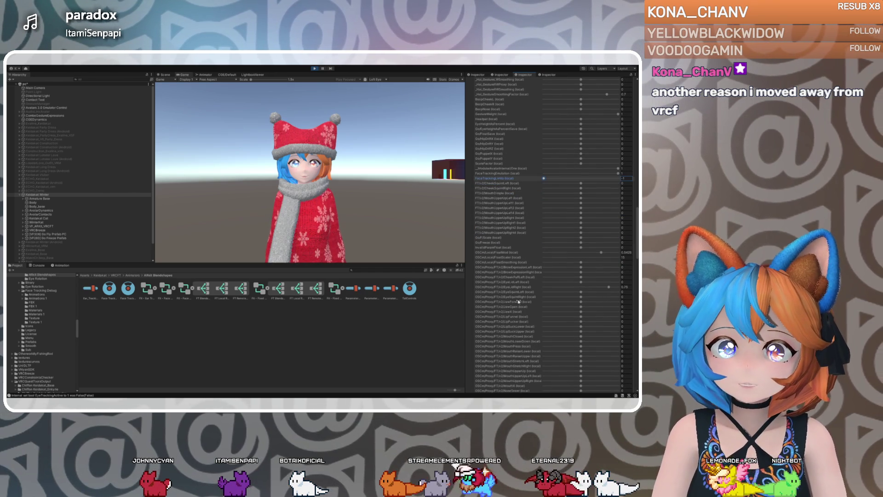
scroll(518, 301, down, 3)
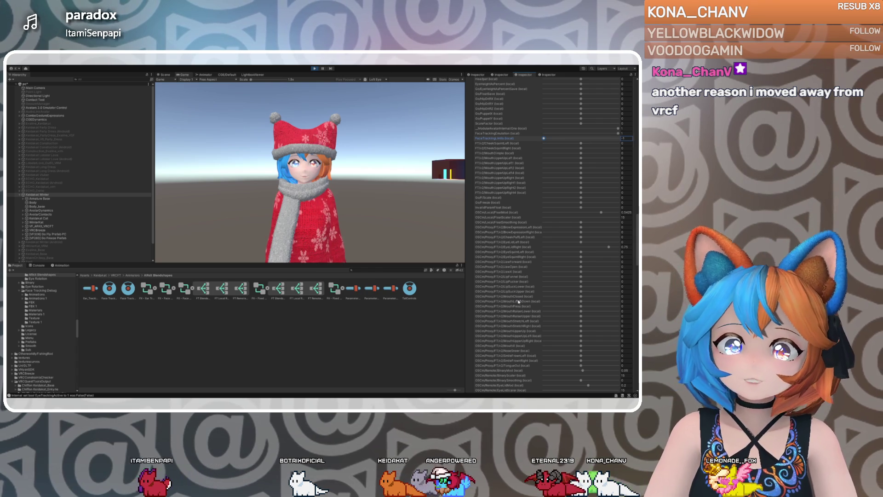
scroll(519, 273, down, 2)
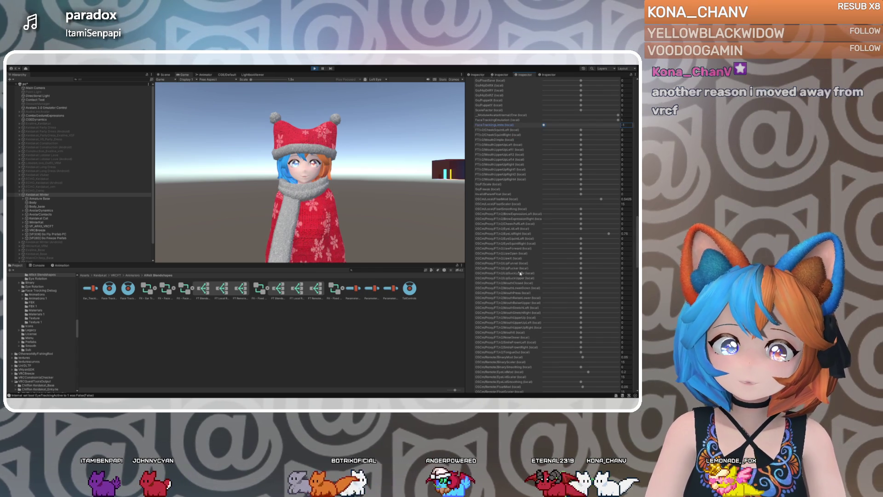
scroll(520, 274, down, 2)
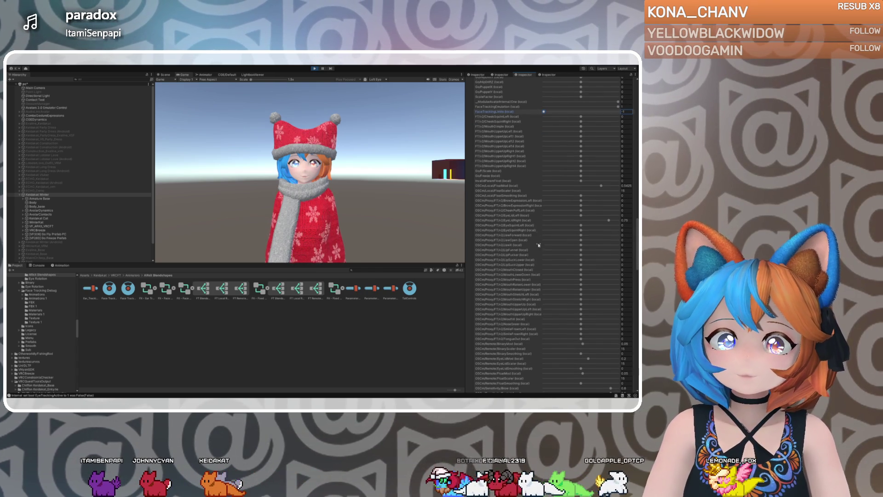
Select JawOpen and nudge its slider up to test the mouth opening
click(581, 240)
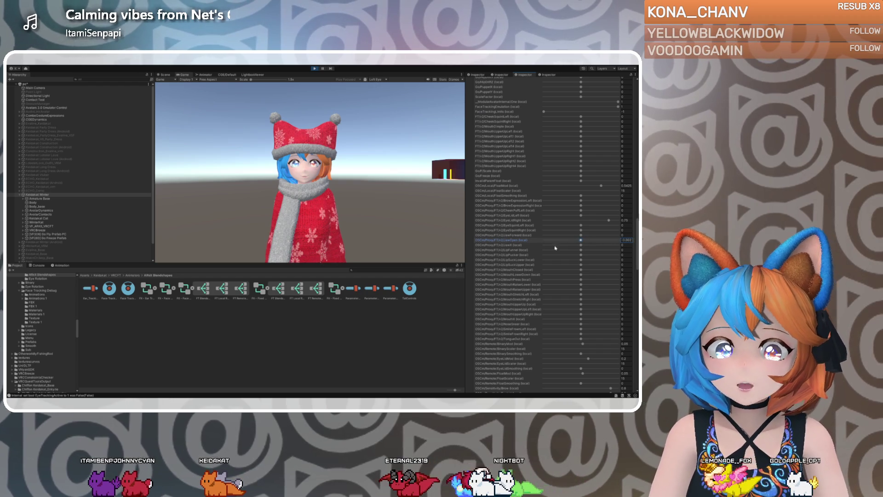
scroll(508, 274, down, 5)
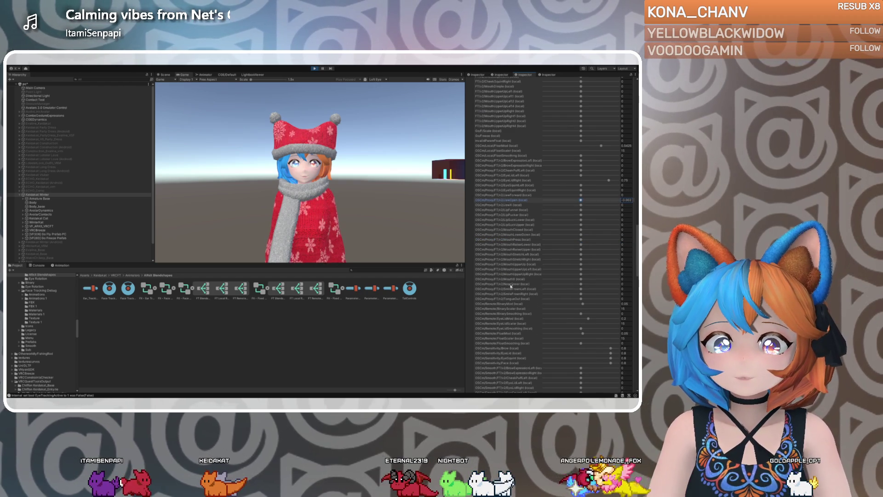
scroll(512, 309, down, 5)
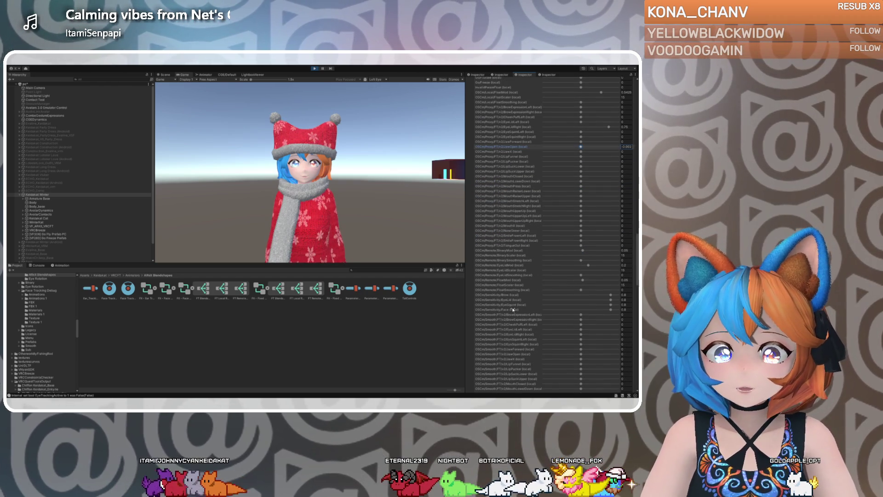
scroll(513, 309, down, 3)
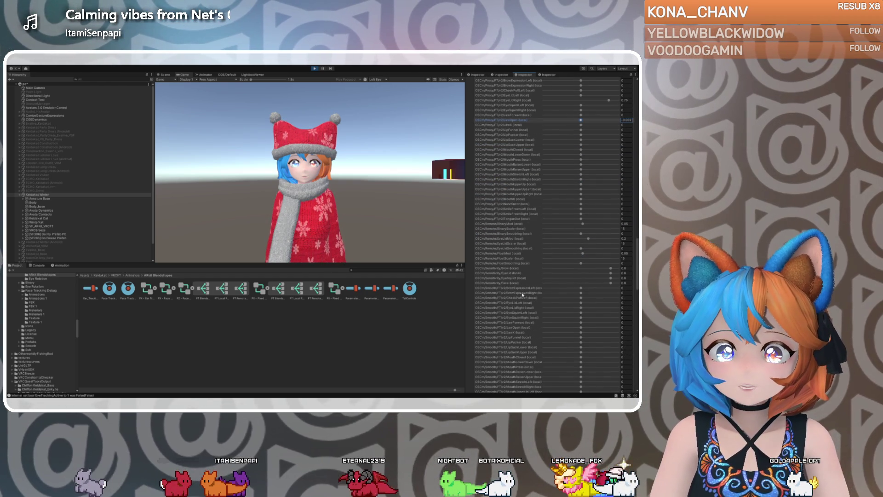
scroll(522, 295, down, 6)
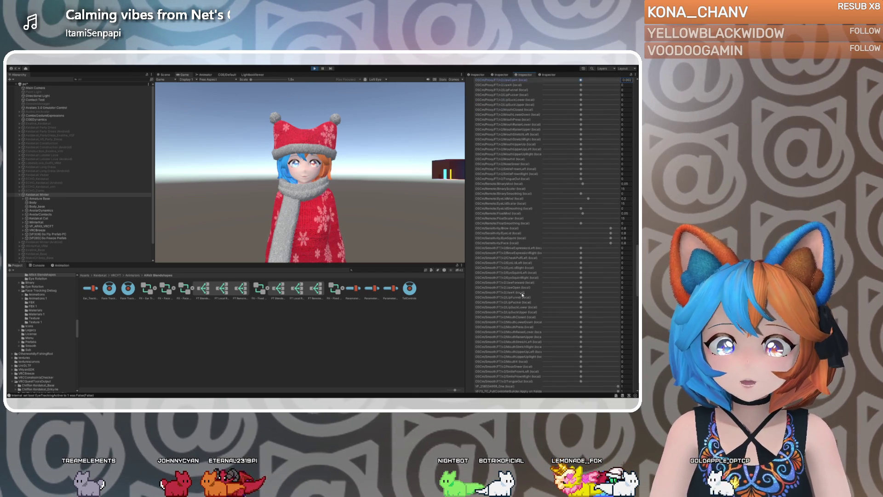
scroll(522, 294, down, 3)
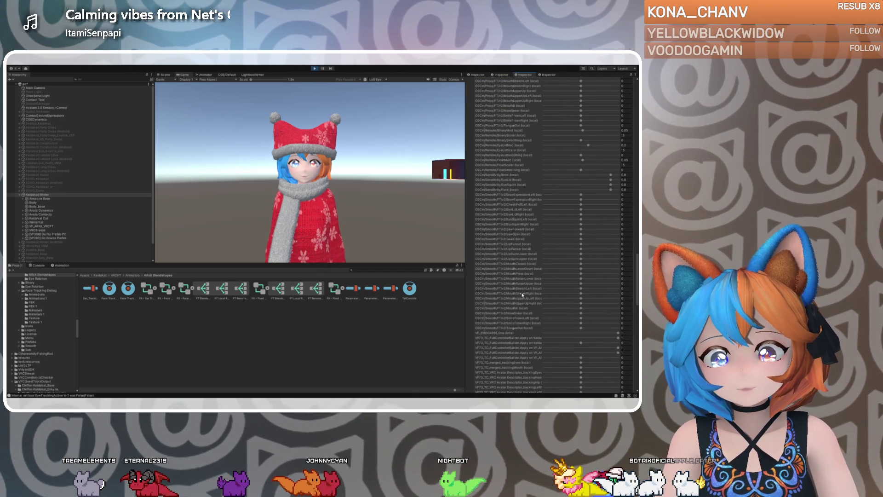
mouse_move(581, 234)
mouse_down()
mouse_move(615, 235)
mouse_move(580, 237)
mouse_up()
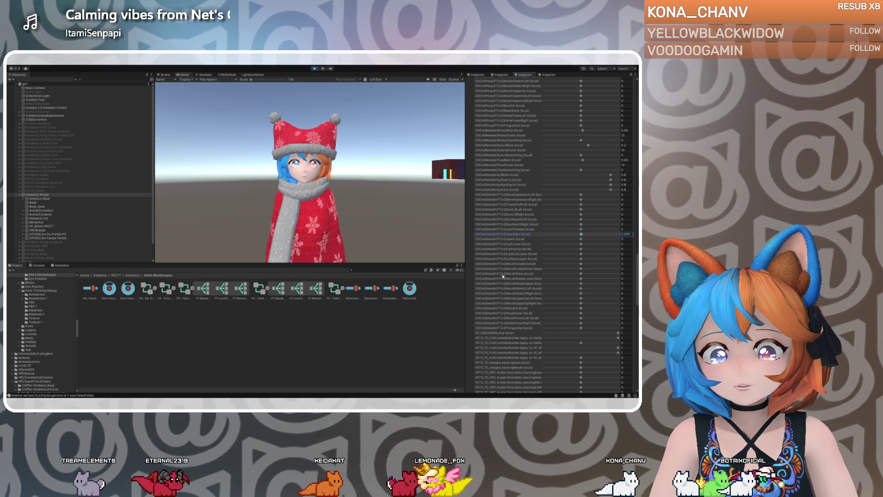
scroll(506, 272, up, 4)
scroll(506, 272, down, 10)
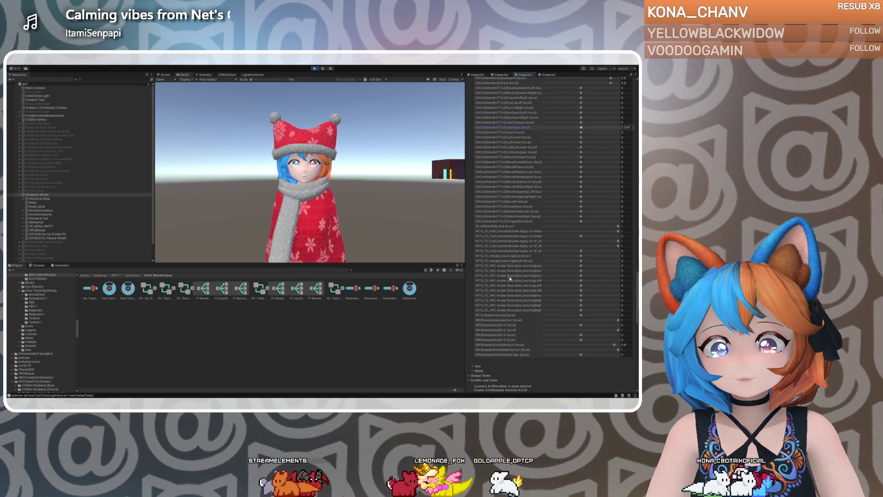
scroll(510, 278, up, 4)
scroll(509, 278, up, 15)
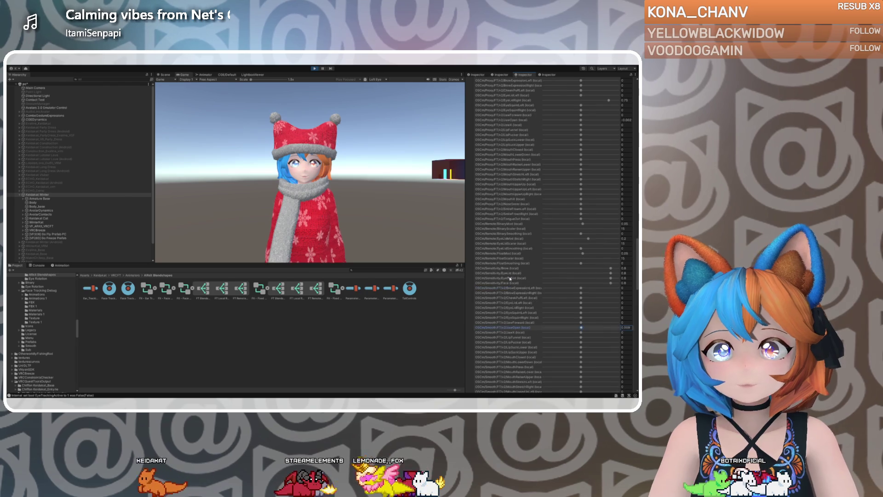
scroll(509, 277, up, 7)
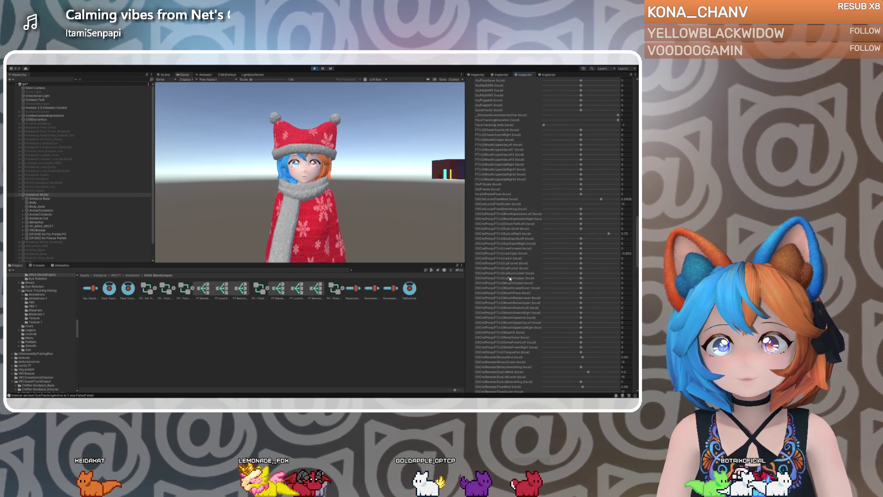
Raise JawOpen to about 0.82 and MouthUpperUp to about 0.6
click(496, 192)
scroll(500, 203, up, 1)
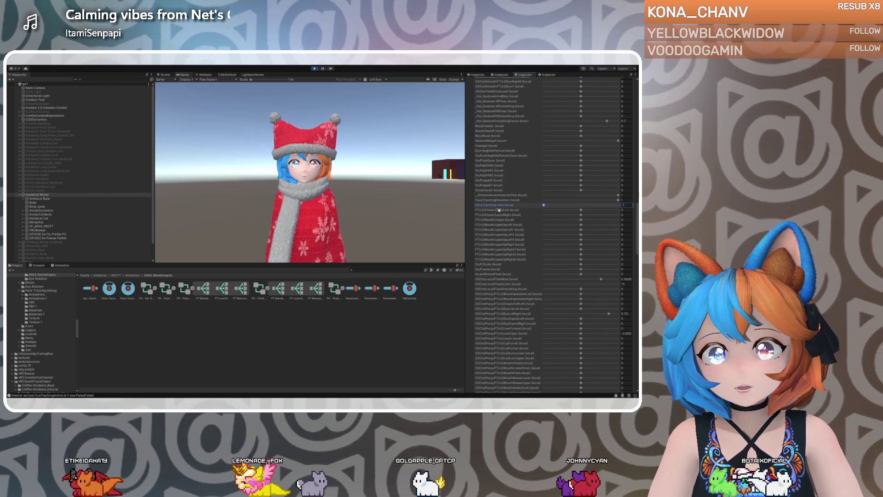
scroll(507, 207, up, 10)
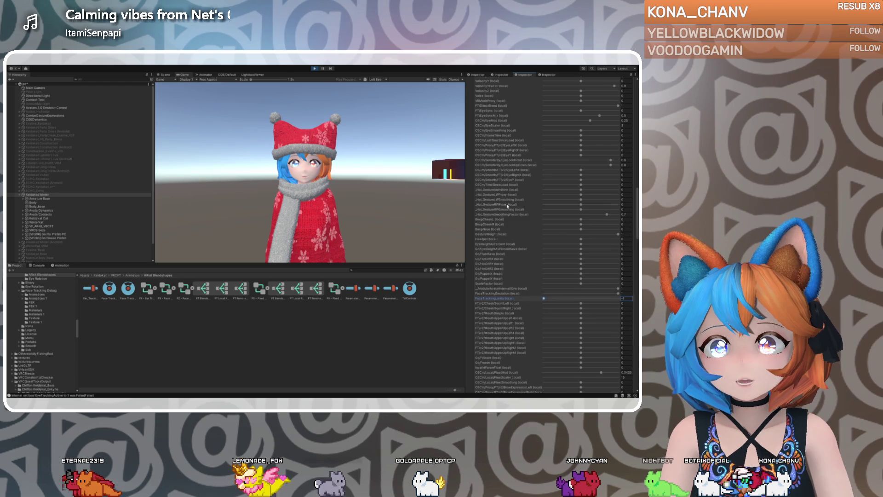
scroll(507, 206, up, 4)
scroll(507, 206, up, 3)
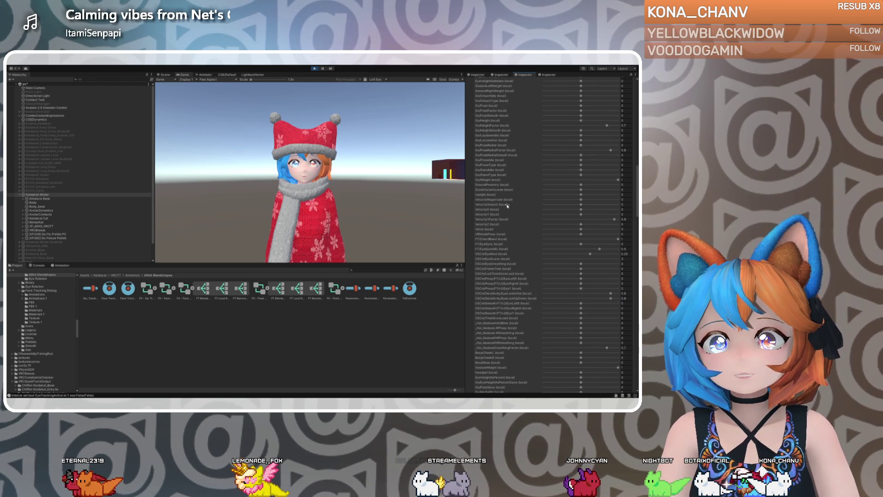
scroll(508, 206, up, 5)
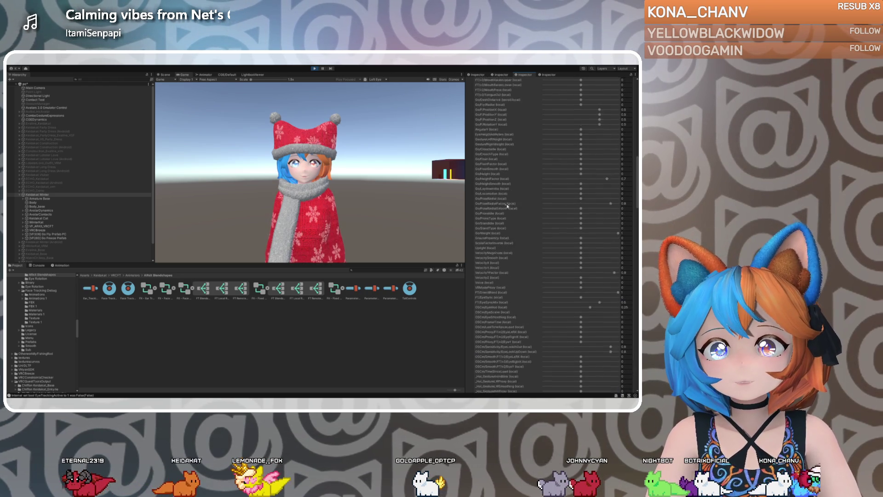
scroll(508, 206, up, 10)
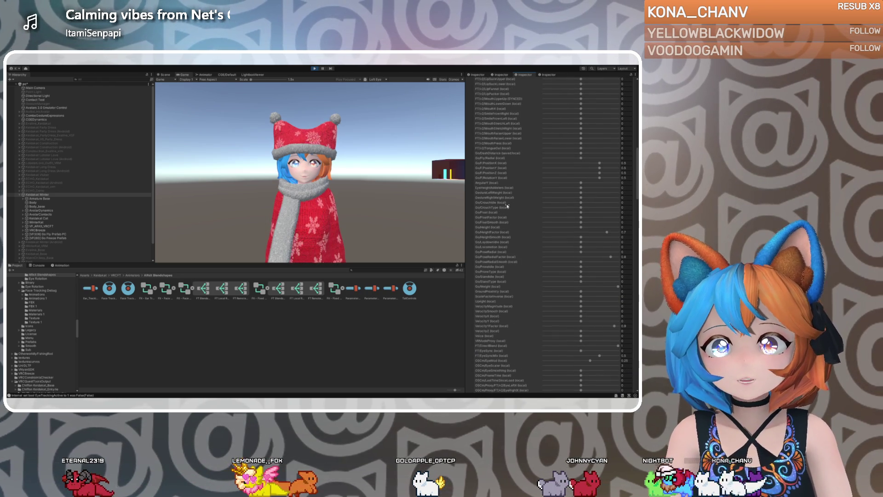
scroll(507, 206, up, 6)
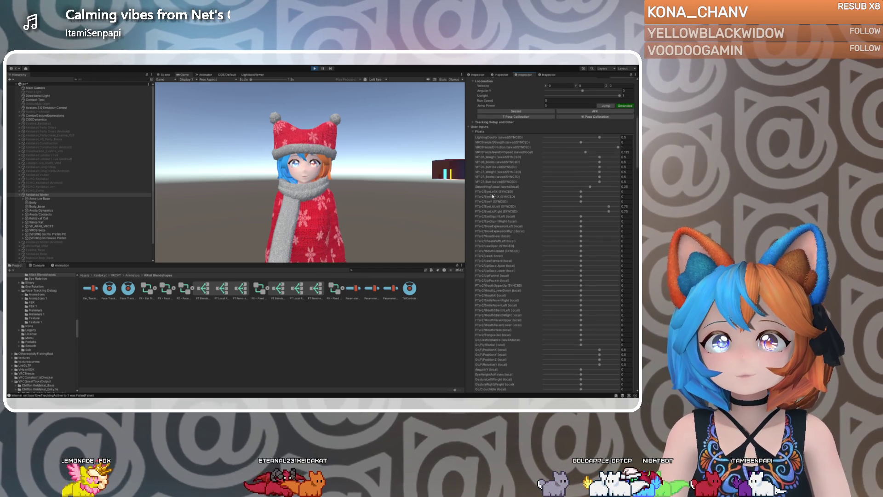
scroll(500, 227, down, 1)
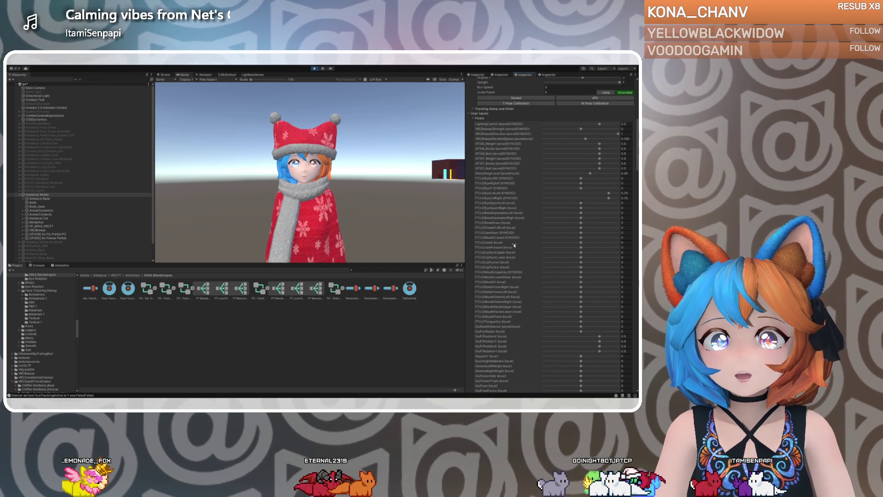
drag(581, 234, 619, 234)
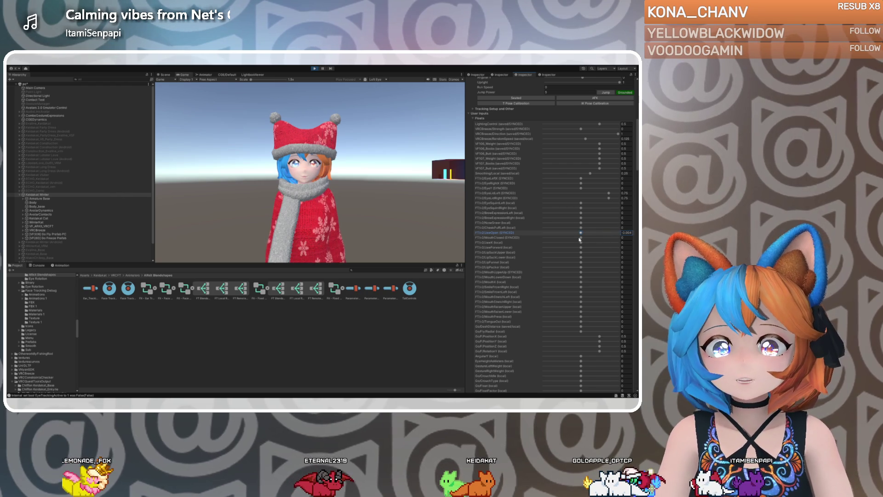
drag(581, 273, 616, 272)
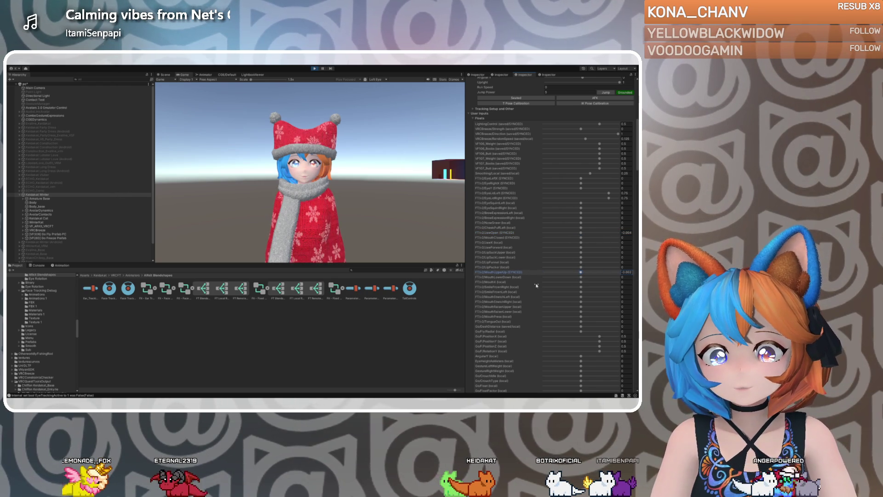
Nudge LipFunnel slightly above zero and select the MouthLowerDown value
scroll(552, 281, down, 2)
scroll(536, 285, down, 2)
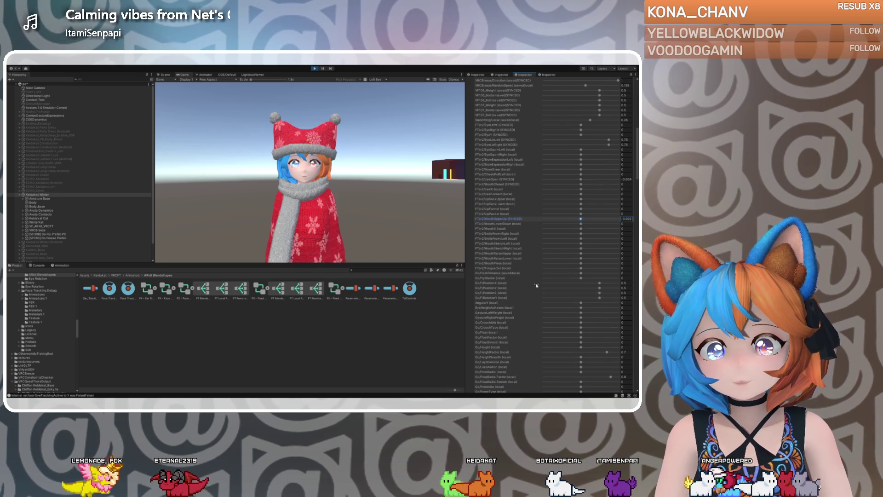
scroll(536, 285, down, 1)
scroll(536, 285, down, 3)
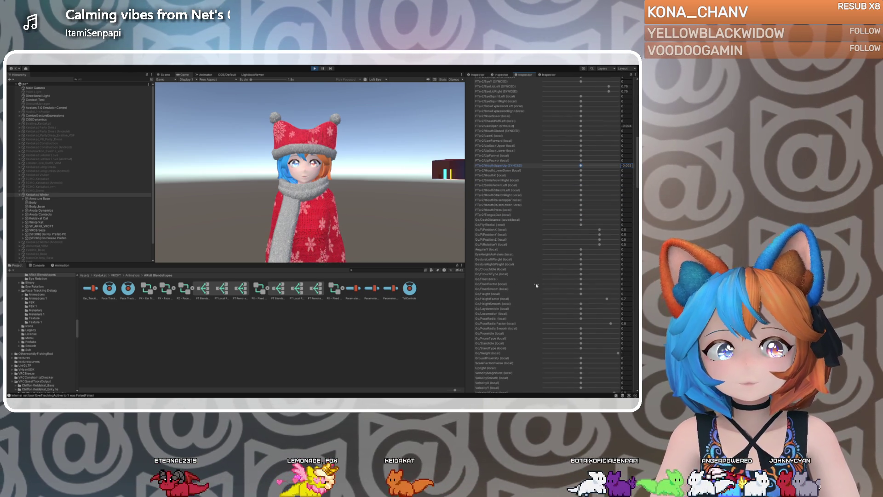
scroll(520, 249, up, 5)
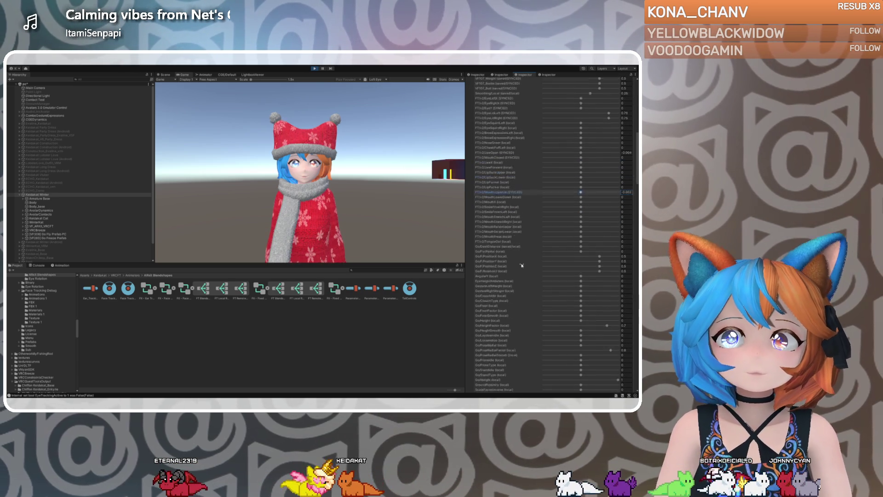
click(581, 223)
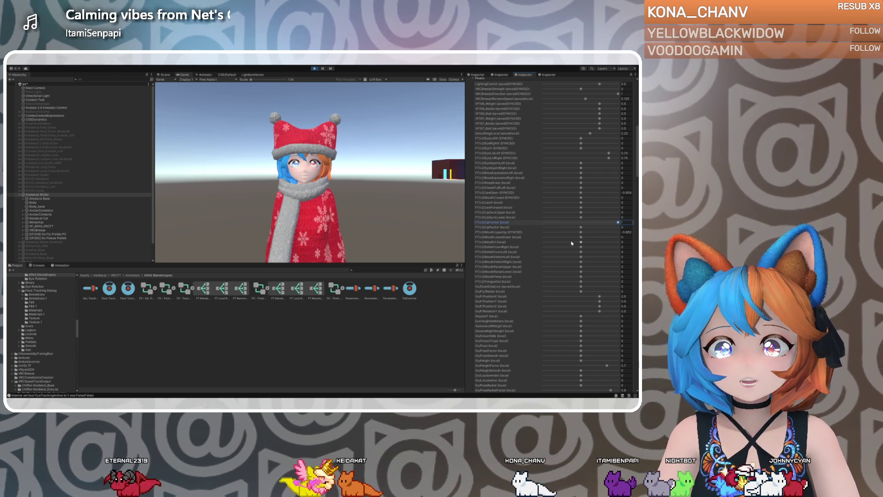
click(581, 237)
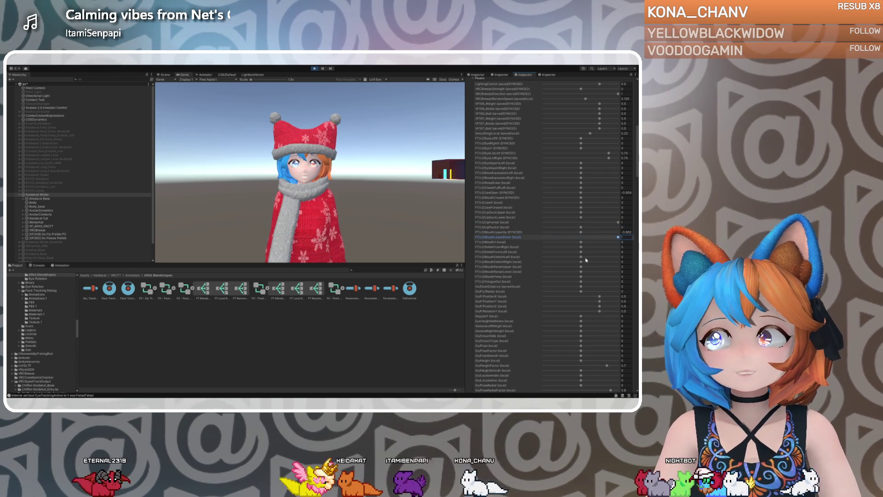
Switch FaceTrackingLimits from -1 to 1
scroll(542, 283, down, 10)
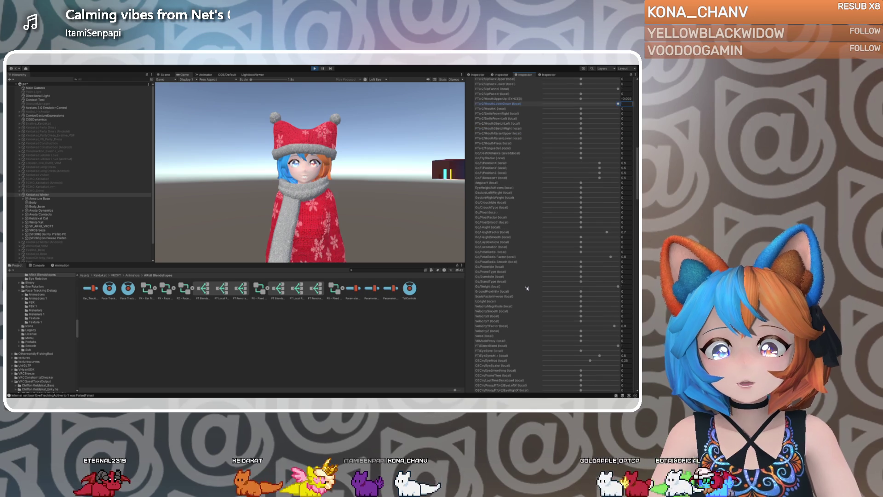
scroll(527, 288, down, 4)
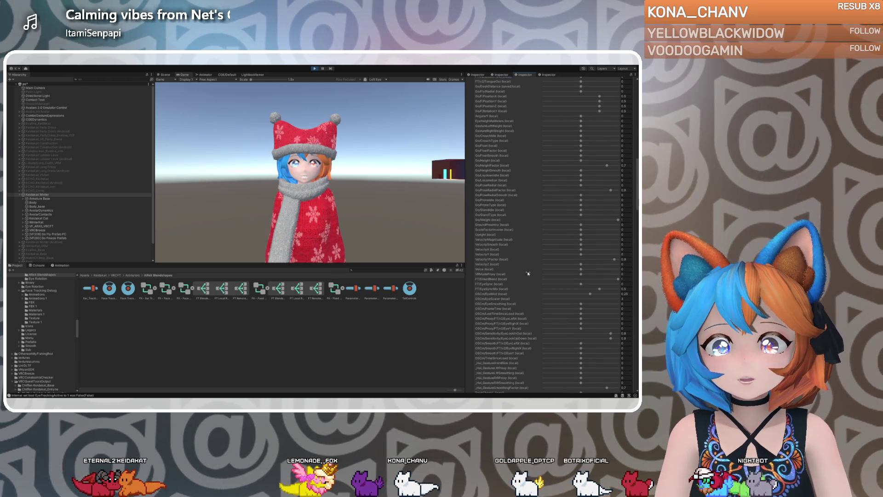
scroll(515, 270, down, 1)
scroll(515, 270, down, 7)
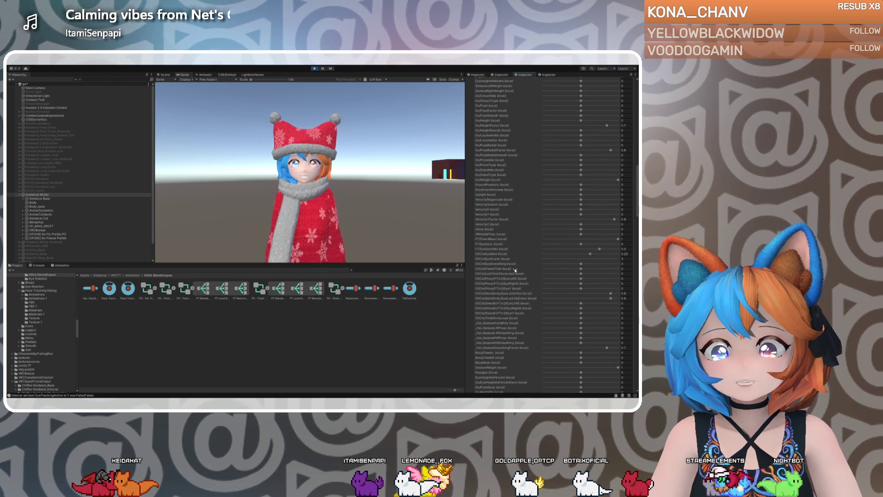
scroll(515, 270, down, 2)
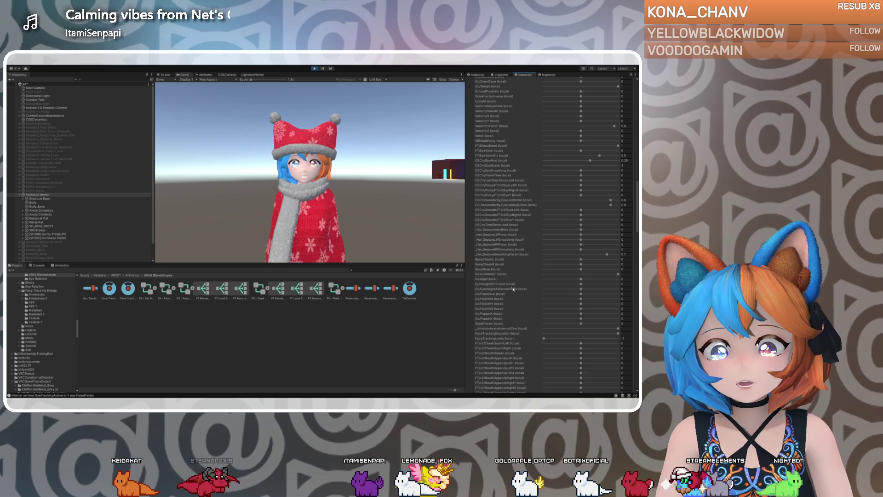
drag(544, 339, 618, 338)
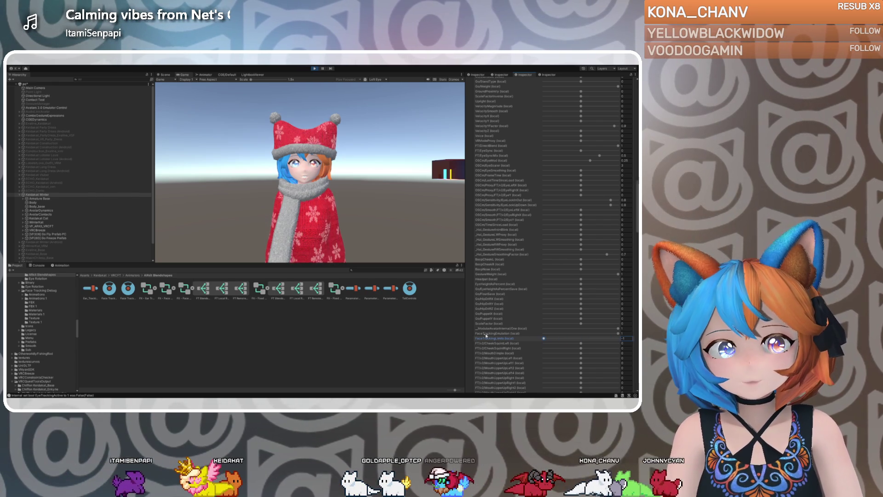
Drag FaceTrackingLimits fully to its maximum of 1
drag(556, 337, 617, 338)
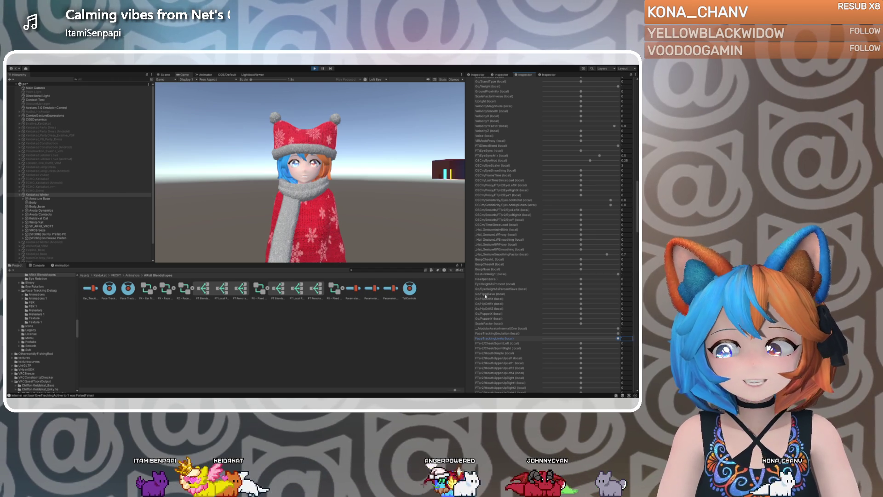
scroll(485, 296, up, 5)
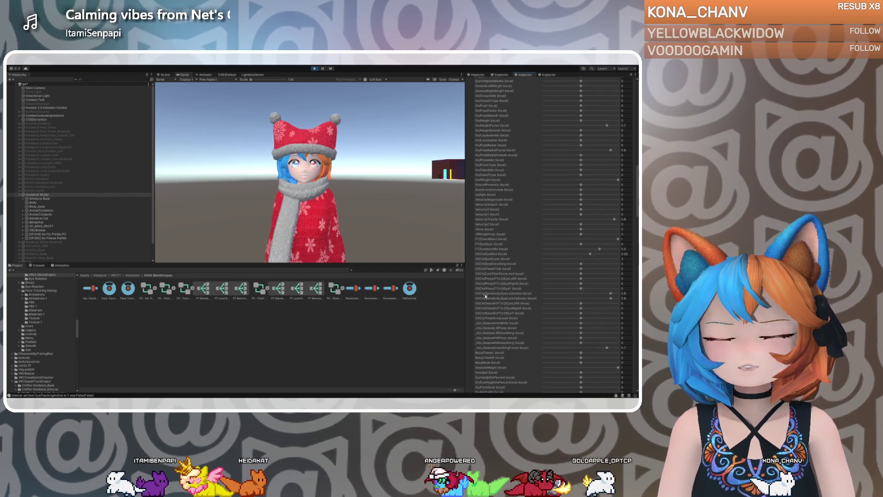
scroll(485, 296, up, 1)
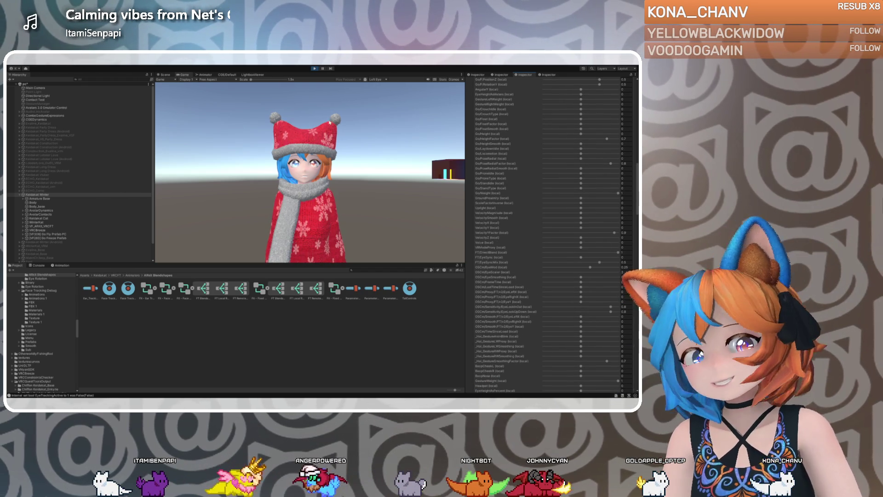
Exit play mode, select VF_ARKit_VRCFT, and open the FX - Fixed Face Tracking - ARKit Blendshapes controller
click(315, 70)
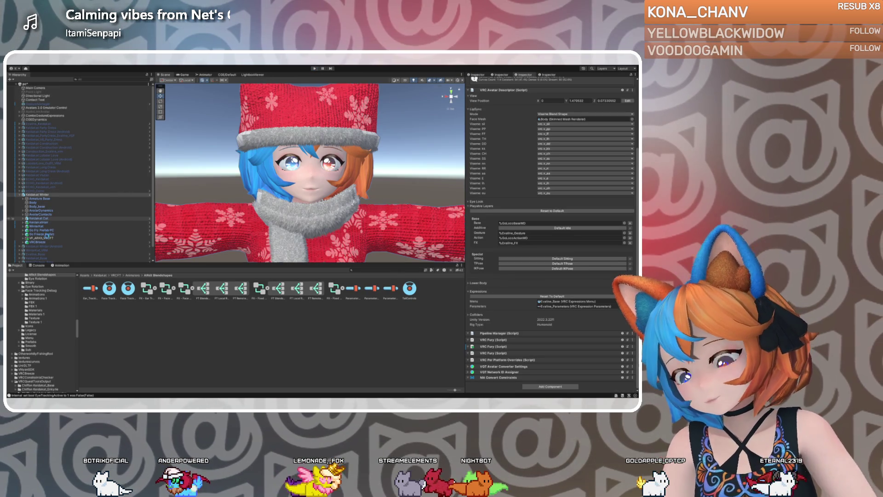
click(47, 238)
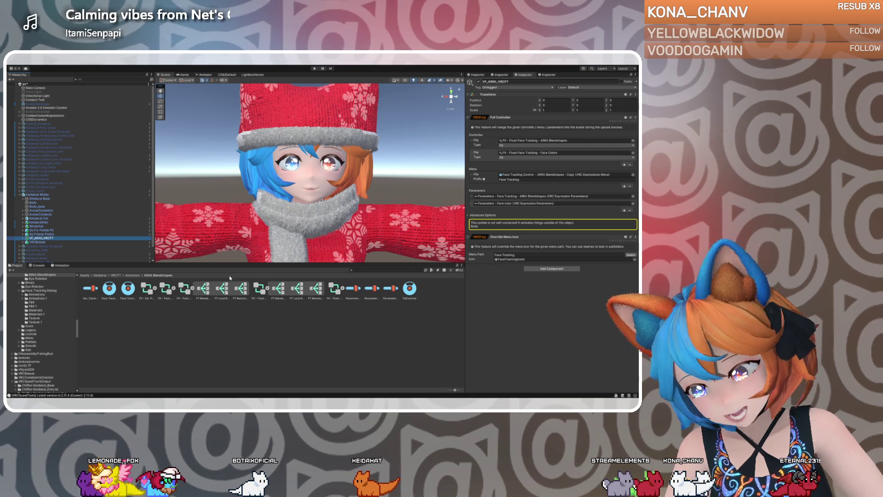
click(260, 289)
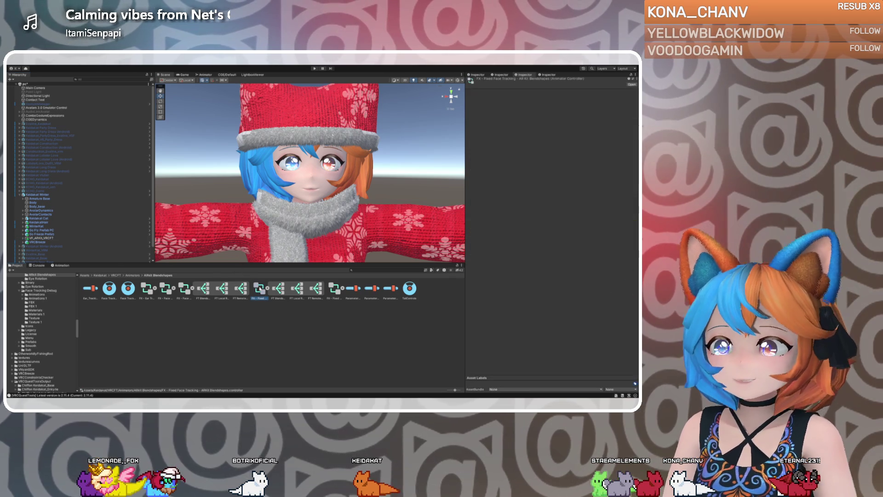
Enter the FT Blendshape Driver (EDIT THIS) state machine and select the Limits blend tree to list its mouth motions
click(206, 75)
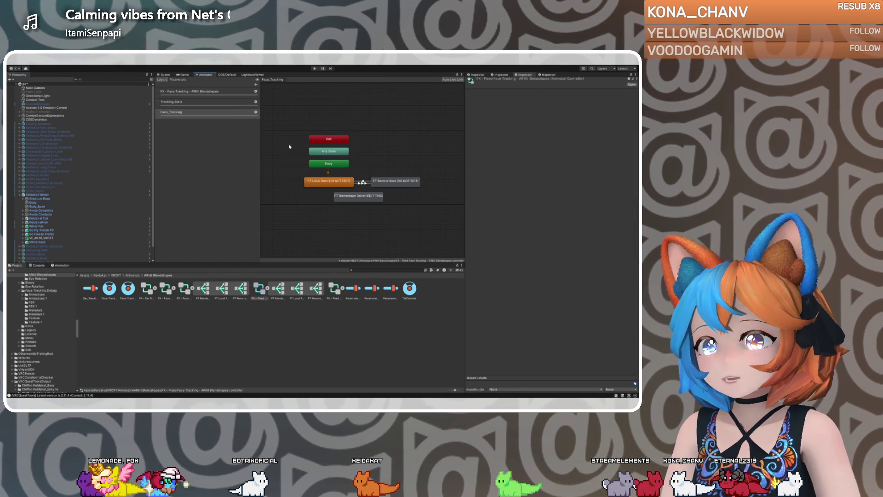
double_click(357, 196)
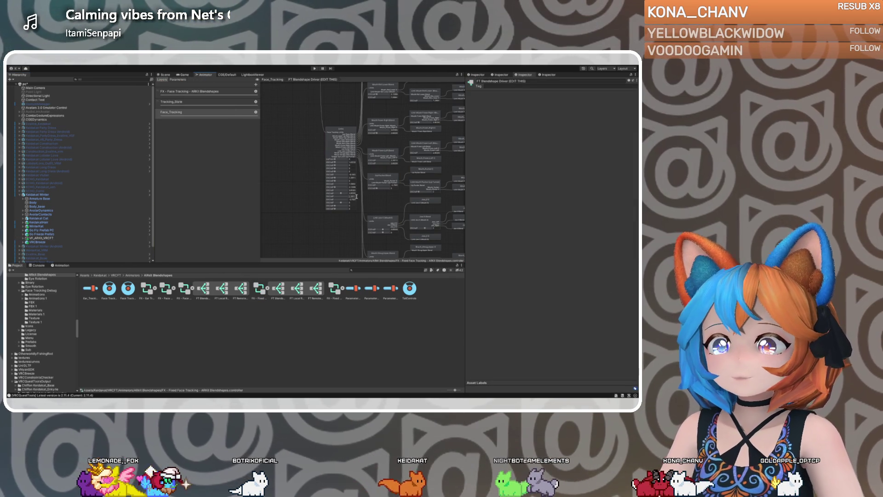
click(340, 136)
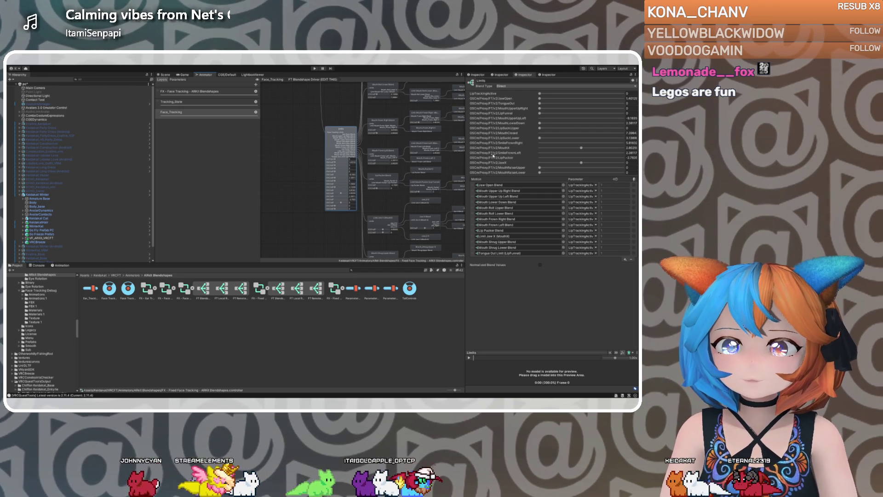
drag(309, 118, 312, 185)
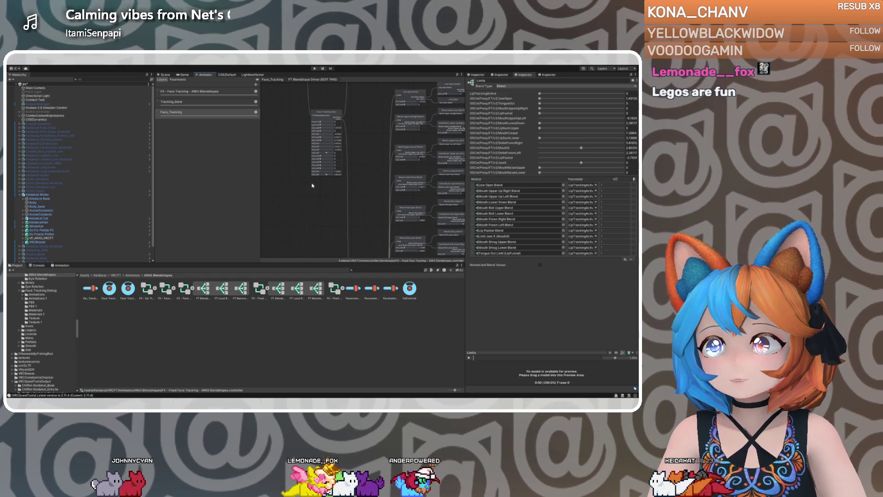
click(333, 114)
mouse_move(333, 113)
mouse_down()
mouse_move(348, 151)
mouse_move(341, 226)
mouse_up()
click(359, 120)
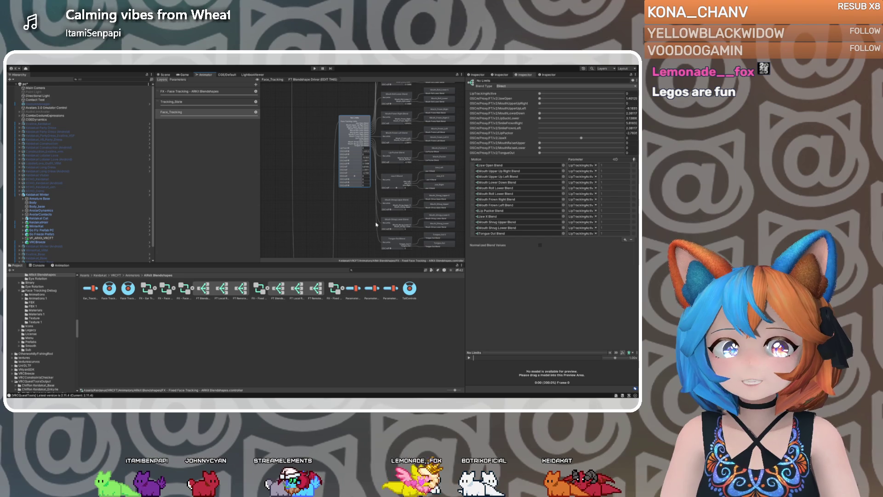
scroll(368, 207, up, 5)
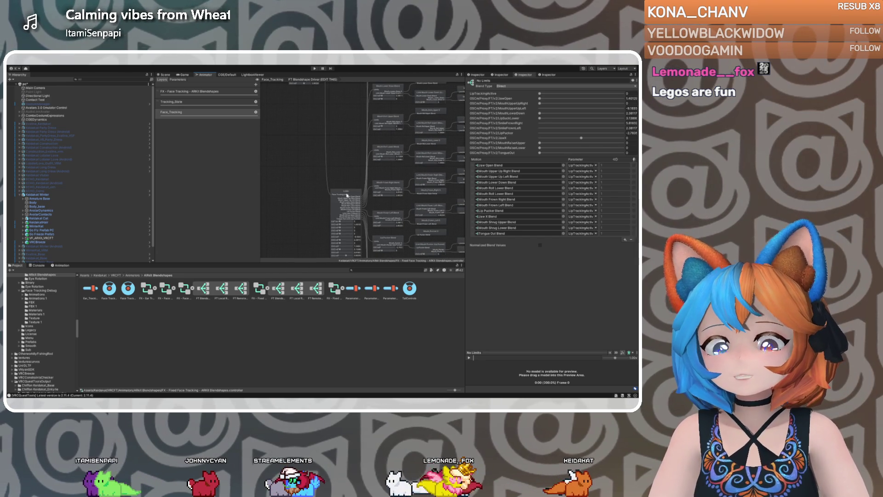
click(346, 202)
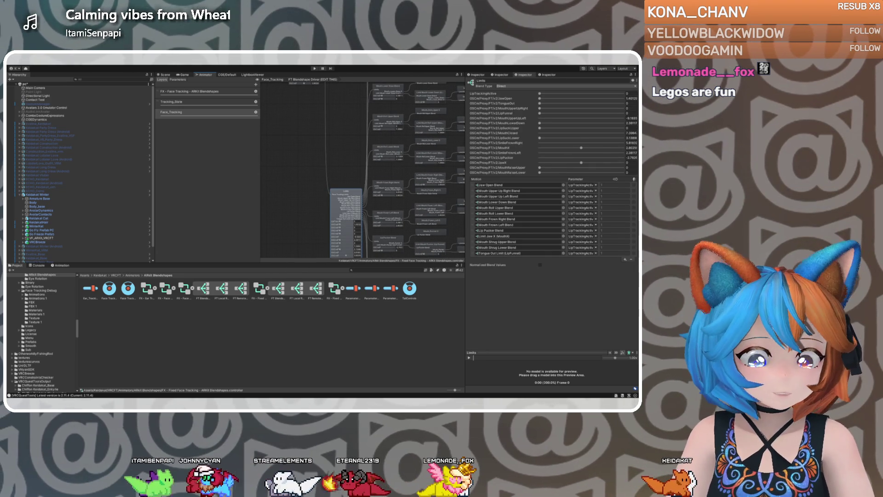
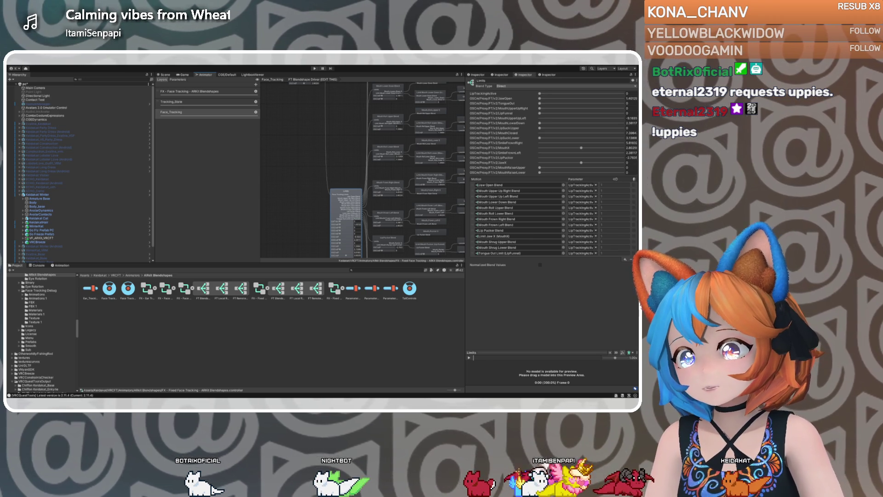
Drill into Mouth Upper Up Right Blend's Limit Mouth Upper Up Right (Lip Funnel) tree, then list ARKit clips
double_click(499, 190)
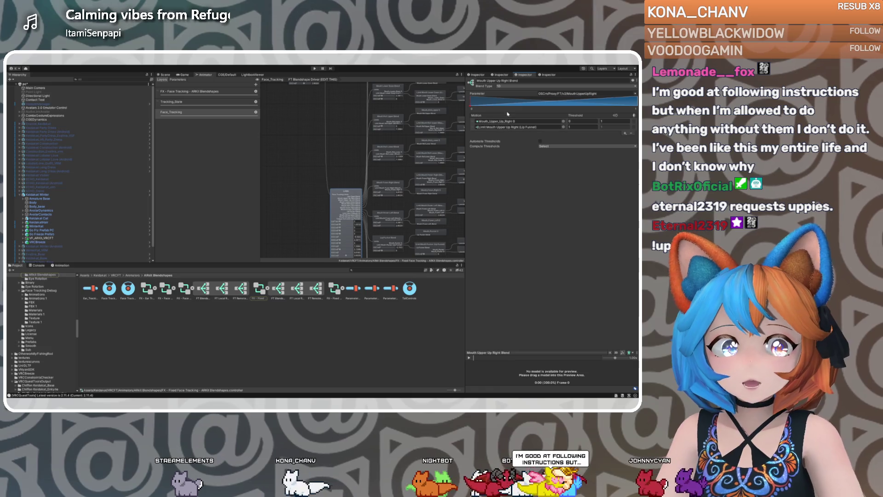
click(497, 127)
double_click(497, 127)
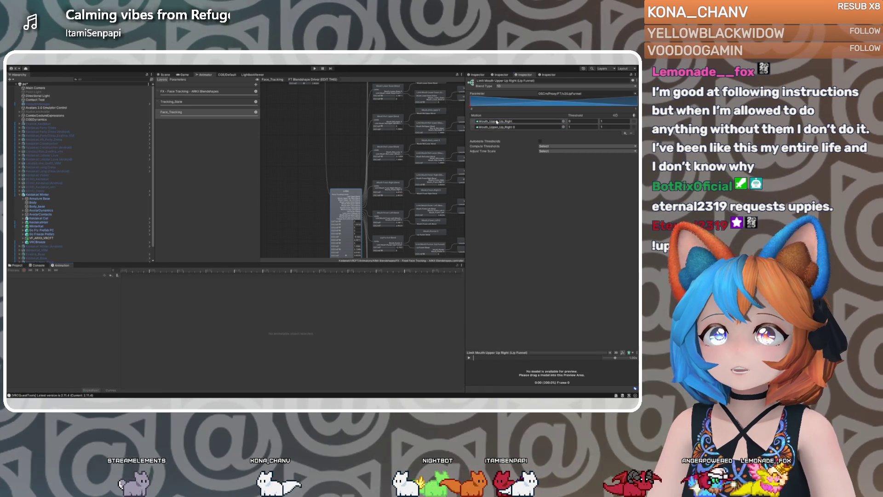
click(496, 121)
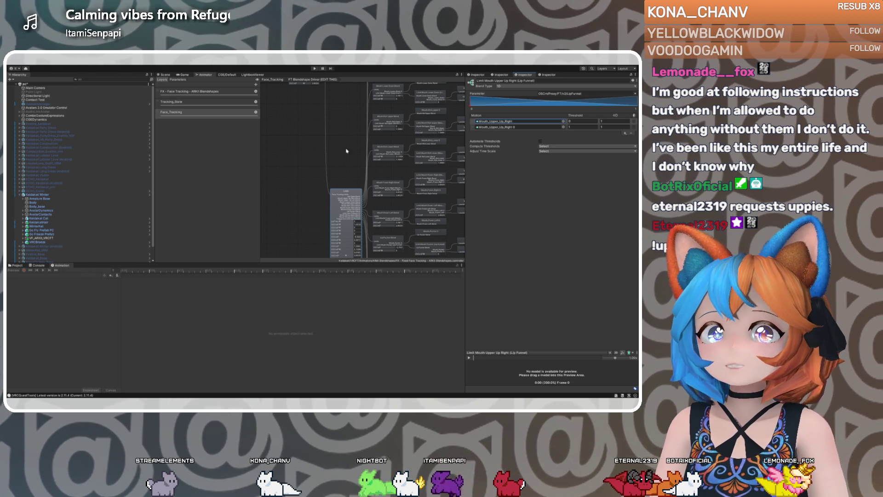
click(22, 265)
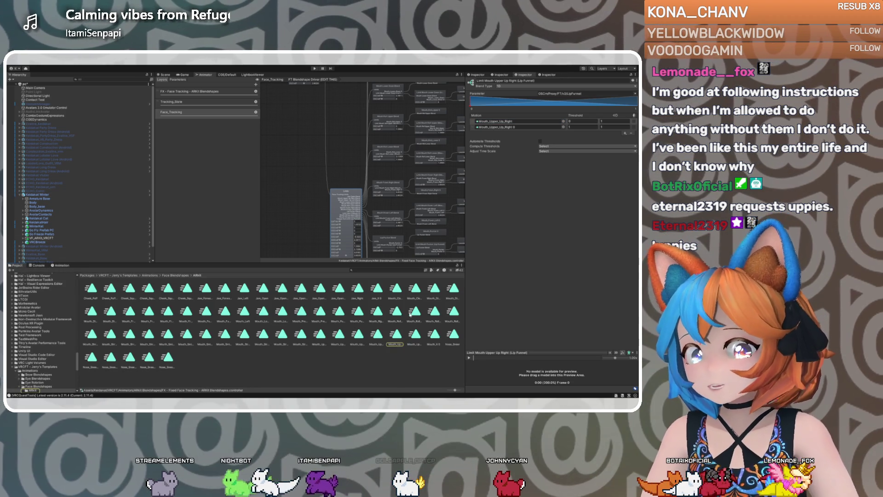
Select the winter avatar and inspect its Evaline_FX controller's Base Layer
click(145, 195)
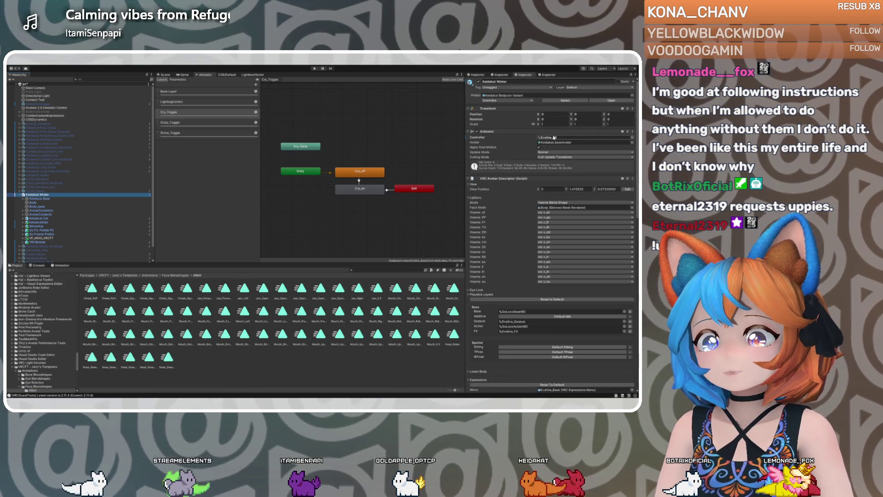
click(554, 138)
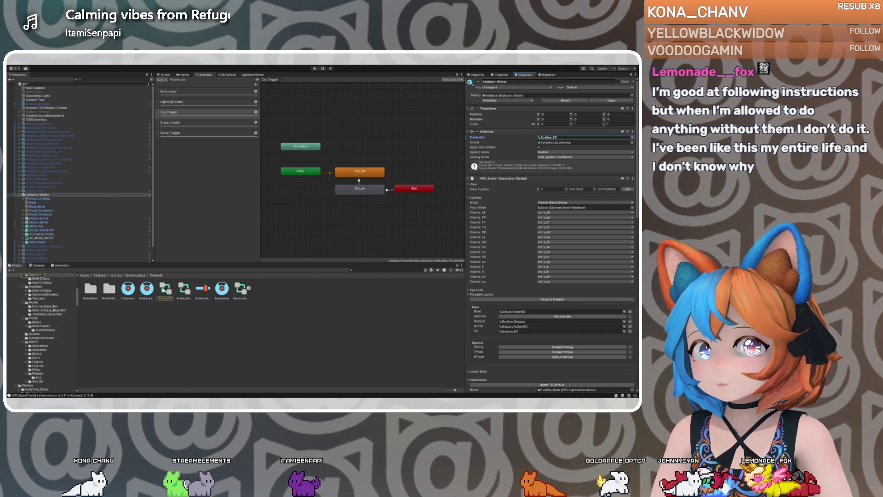
click(165, 289)
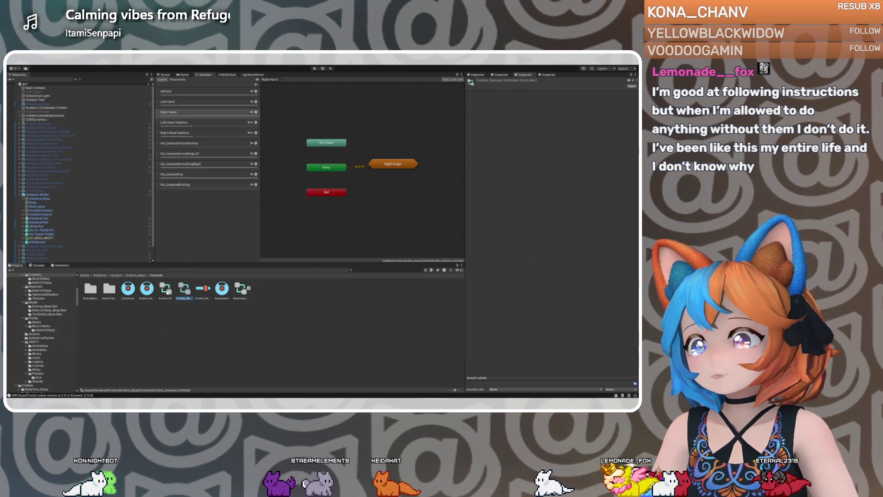
click(207, 92)
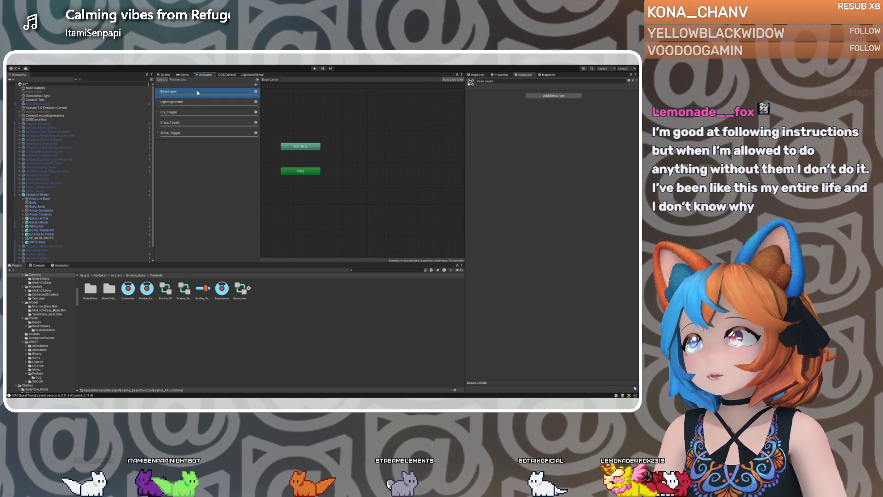
Browse the Evaline_Gesture and Evaline_FX controllers' layers, then select the Party Dress avatar
click(54, 195)
click(584, 137)
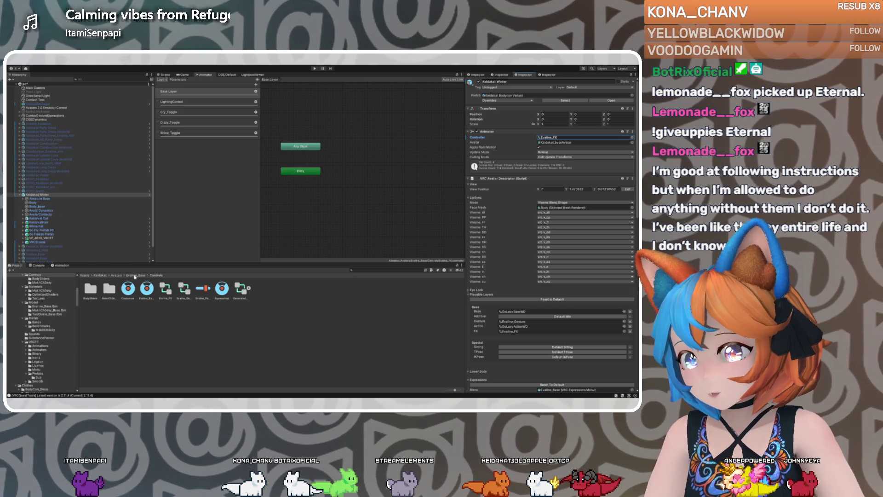
scroll(64, 338, up, 3)
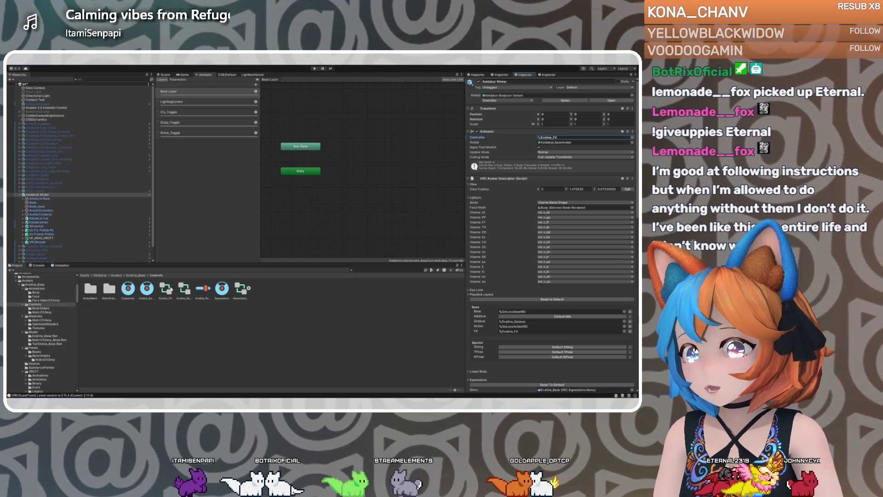
click(183, 289)
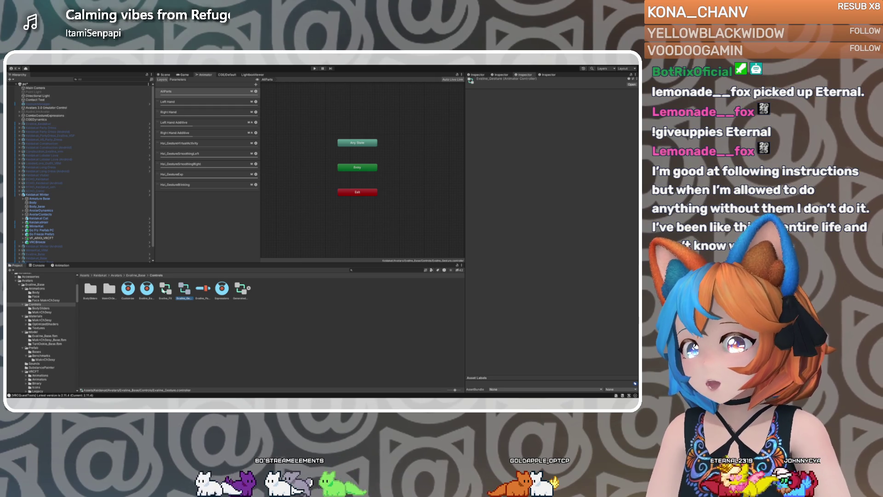
click(165, 289)
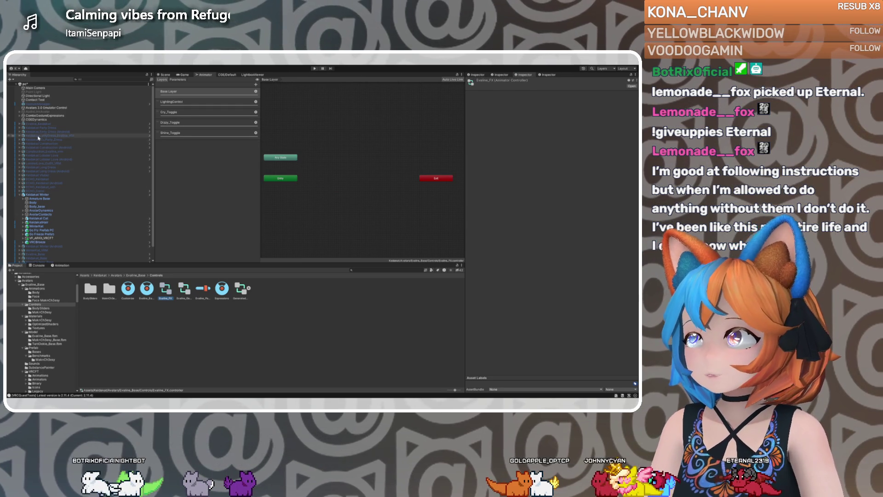
click(49, 127)
click(552, 135)
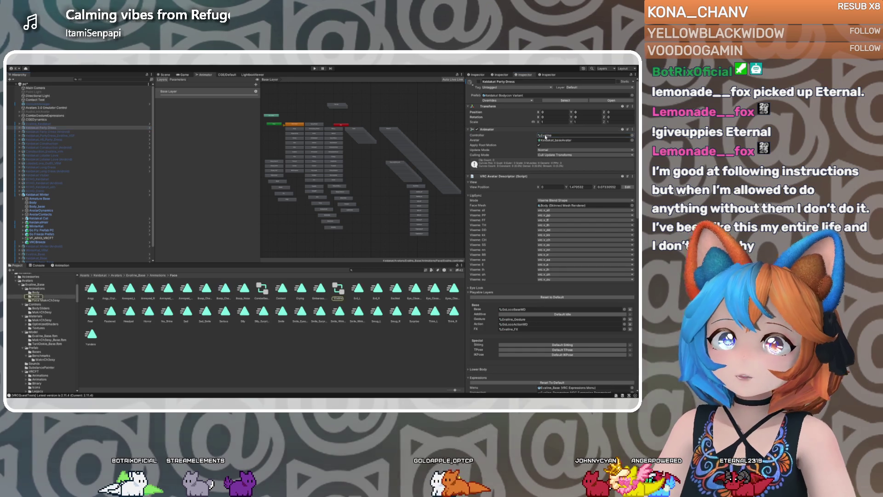
Point the winter avatar's controller to Evaline, check its Base Layer, and view it in the Scene
click(48, 197)
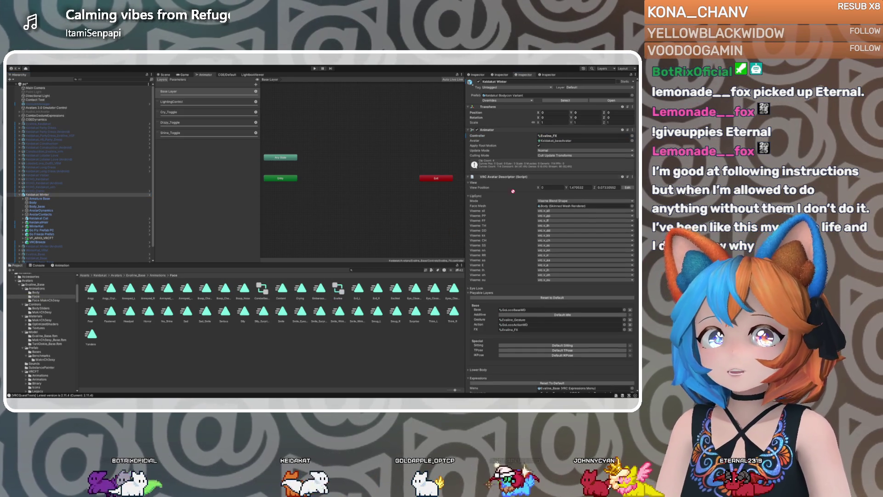
click(549, 136)
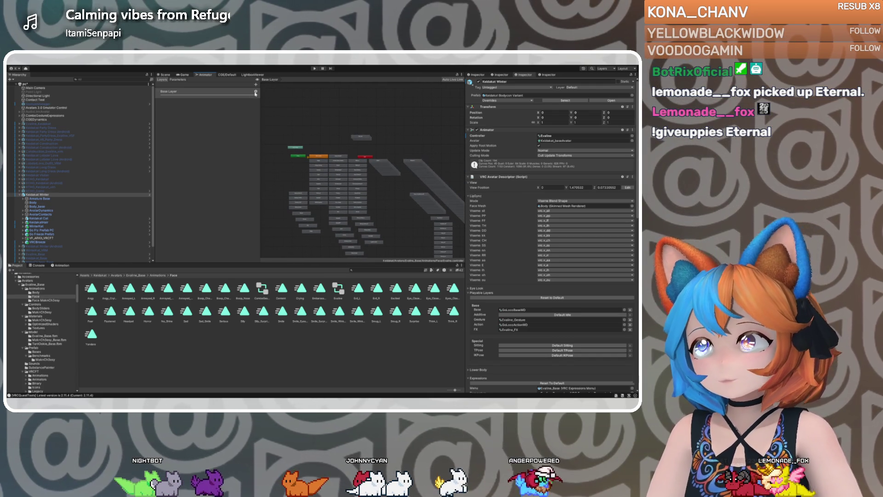
click(316, 94)
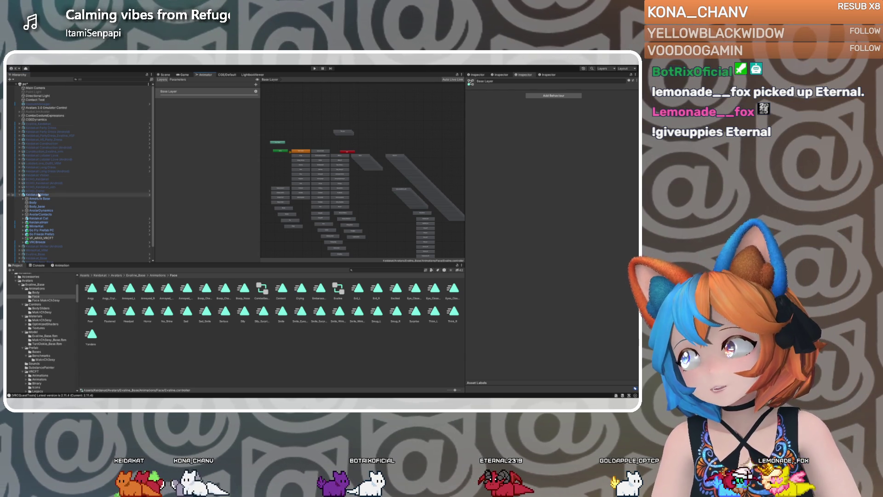
click(69, 195)
click(164, 74)
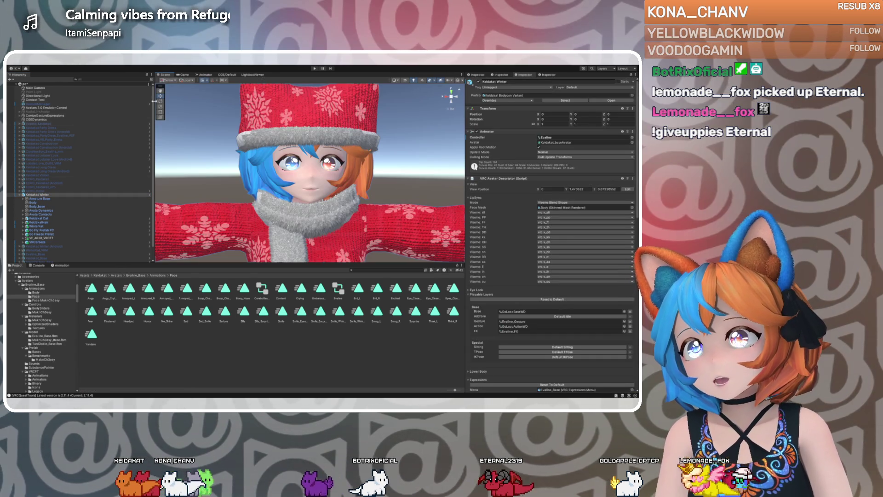
click(61, 266)
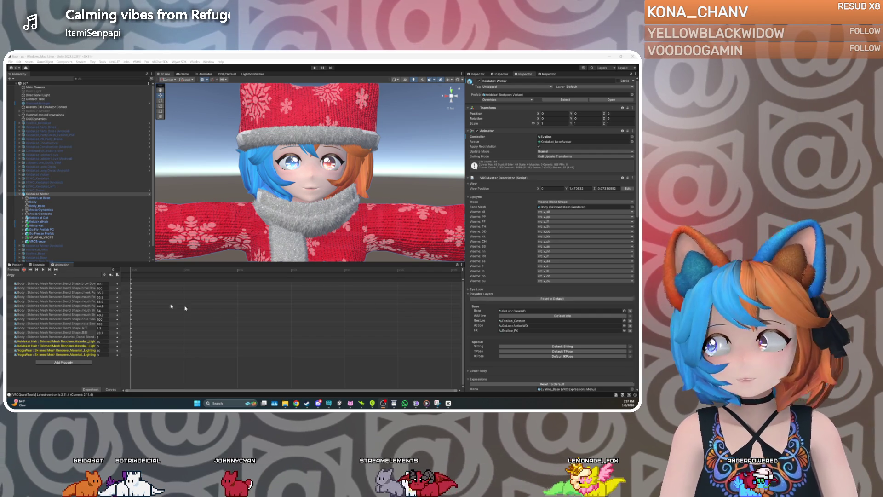
Browse the avatar's clip list keeping Angry, then show the Face folder's clips in Project
click(38, 276)
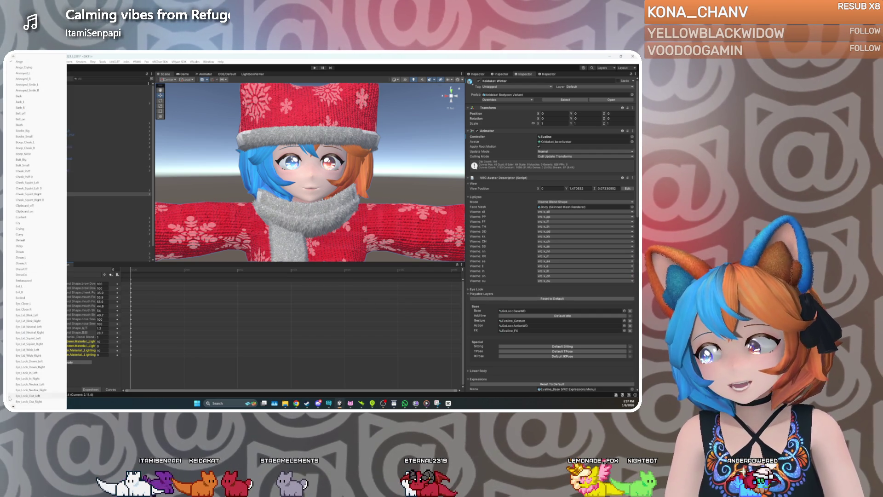
scroll(12, 402, down, 2)
scroll(13, 406, down, 5)
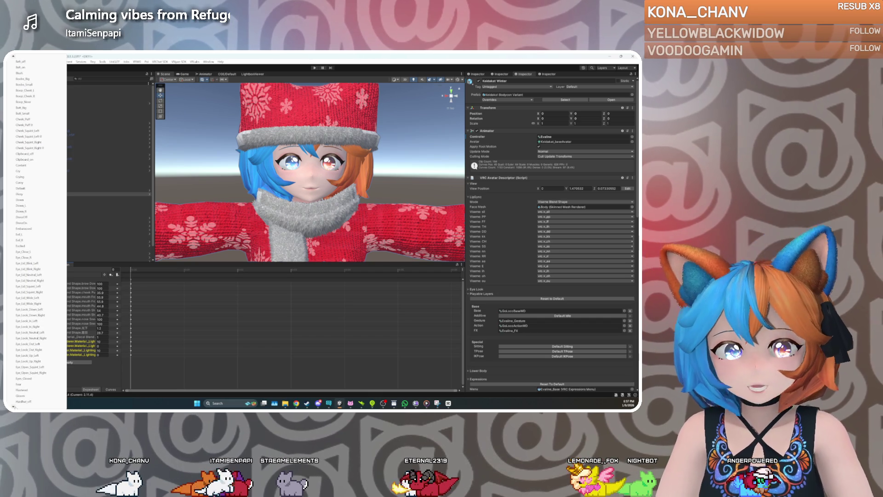
scroll(13, 407, down, 5)
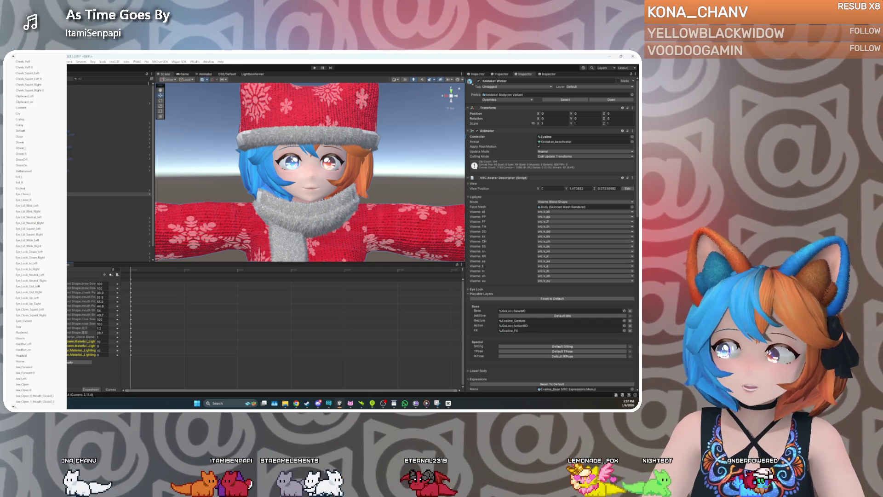
scroll(14, 407, down, 5)
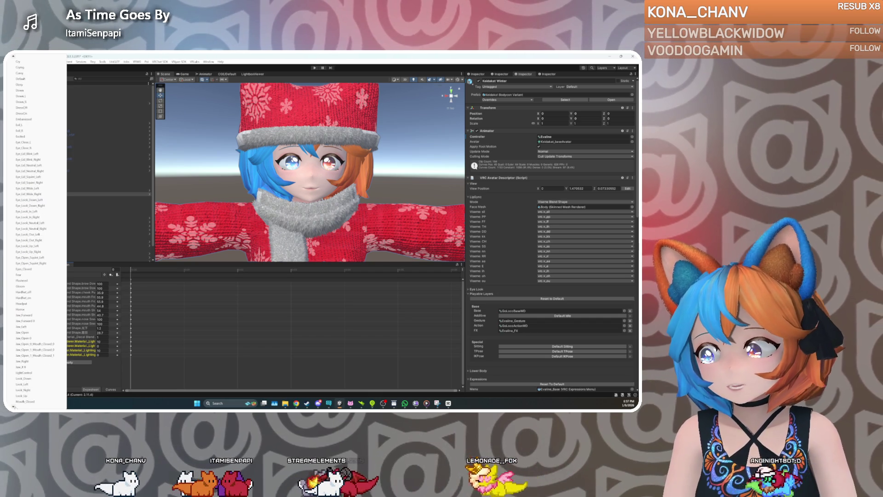
scroll(13, 406, down, 5)
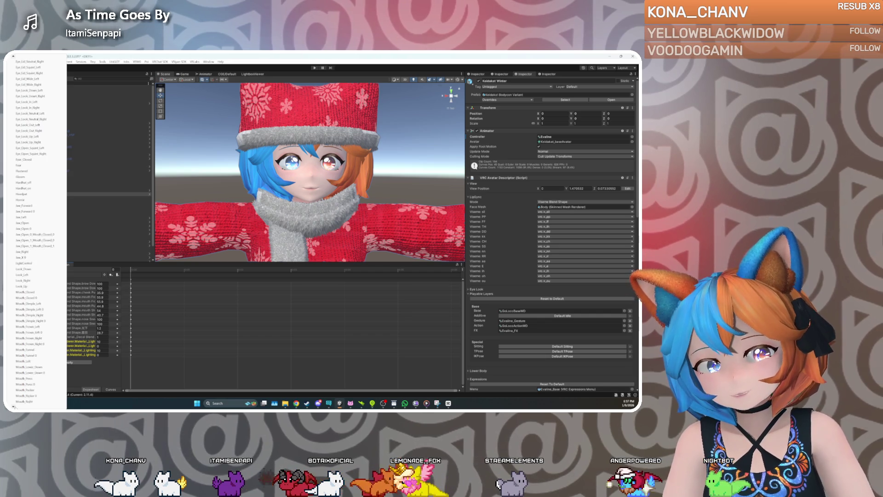
click(181, 357)
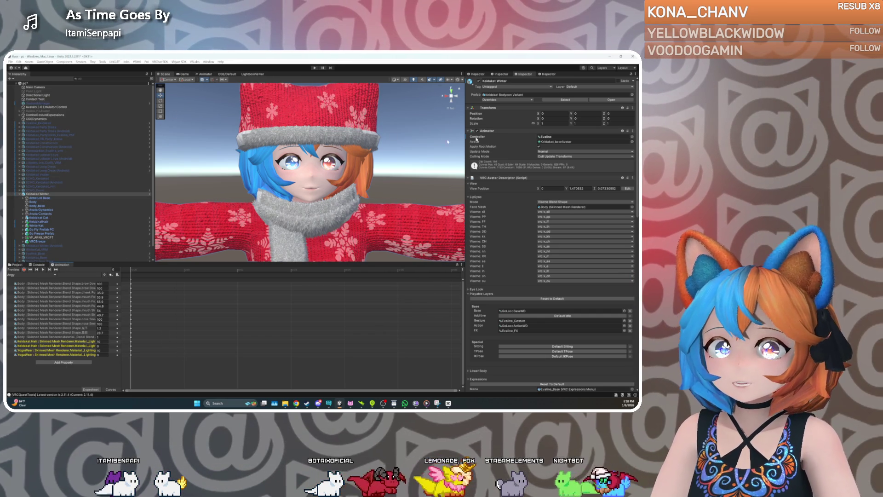
click(17, 265)
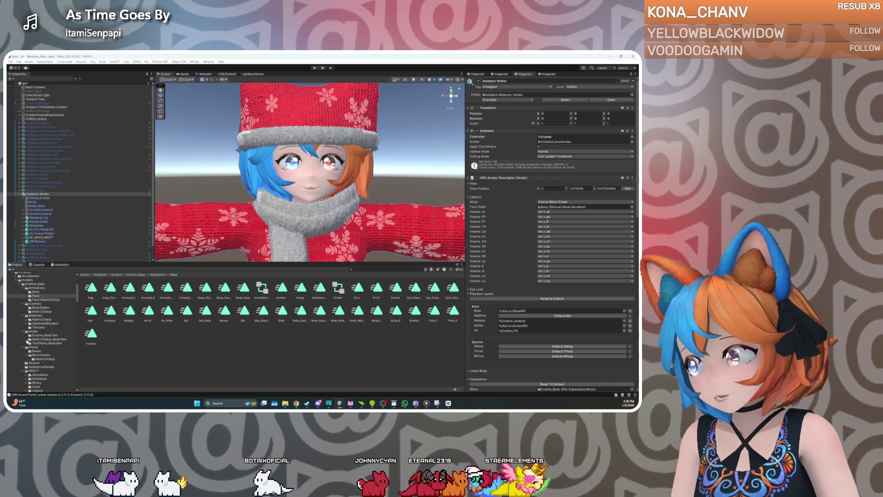
Browse to VRCFT Jerry's Templates and its ARKit face blendshape animation clips
scroll(40, 323, down, 3)
scroll(40, 324, down, 4)
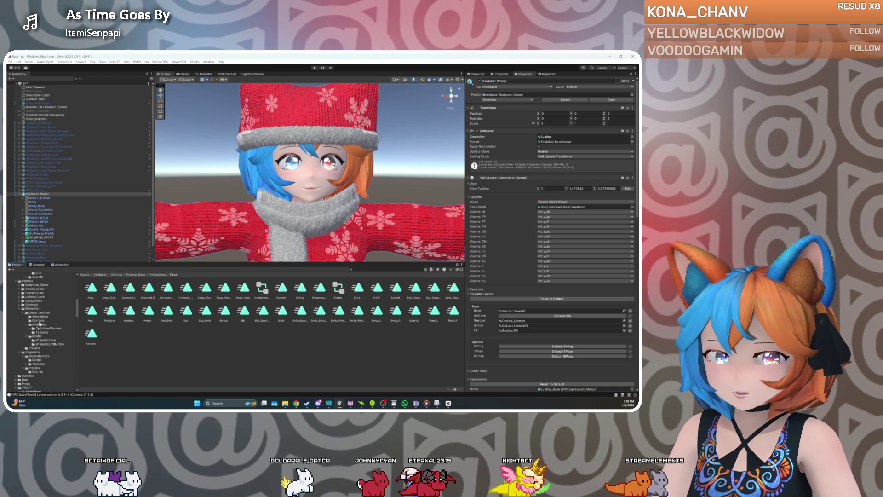
scroll(37, 336, down, 5)
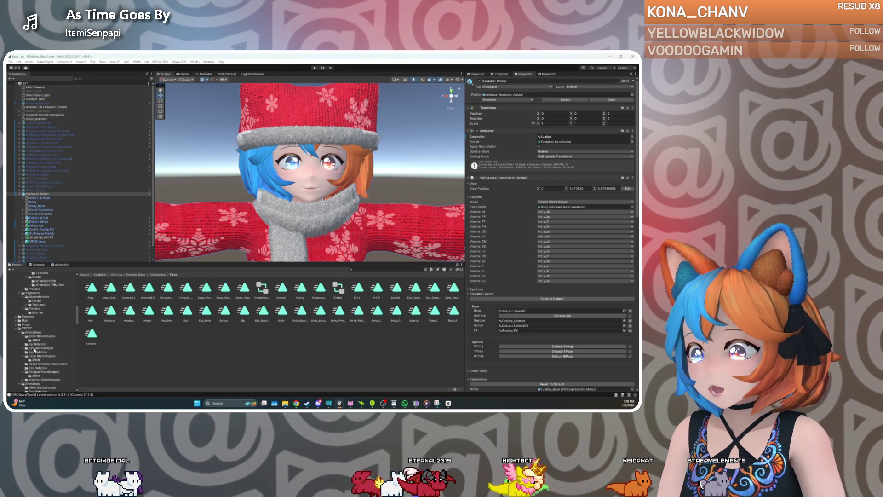
drag(77, 328, 73, 386)
scroll(44, 346, up, 2)
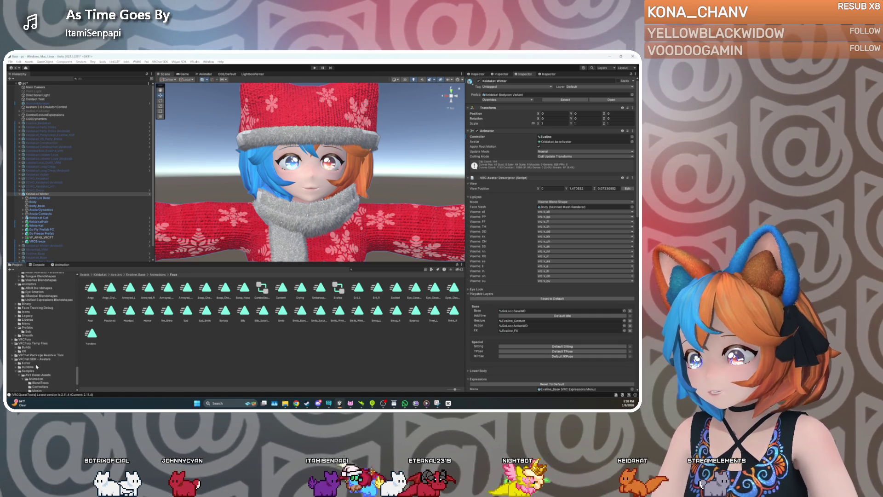
scroll(37, 366, up, 6)
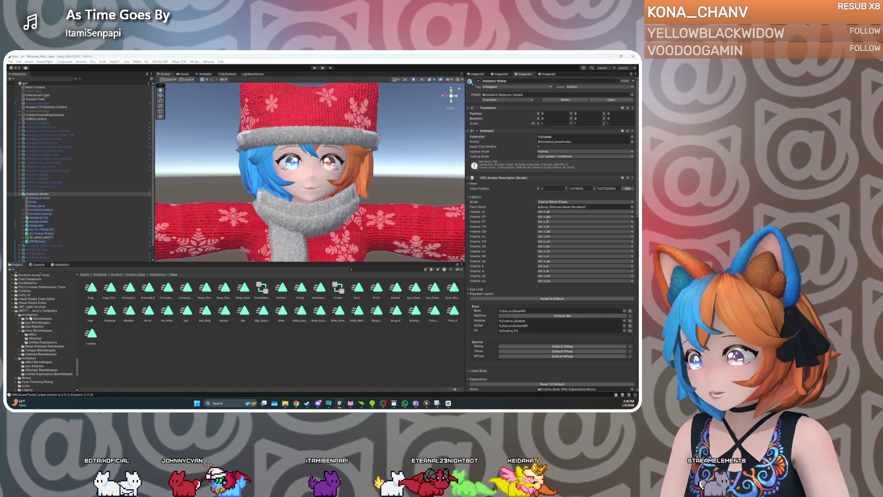
click(31, 316)
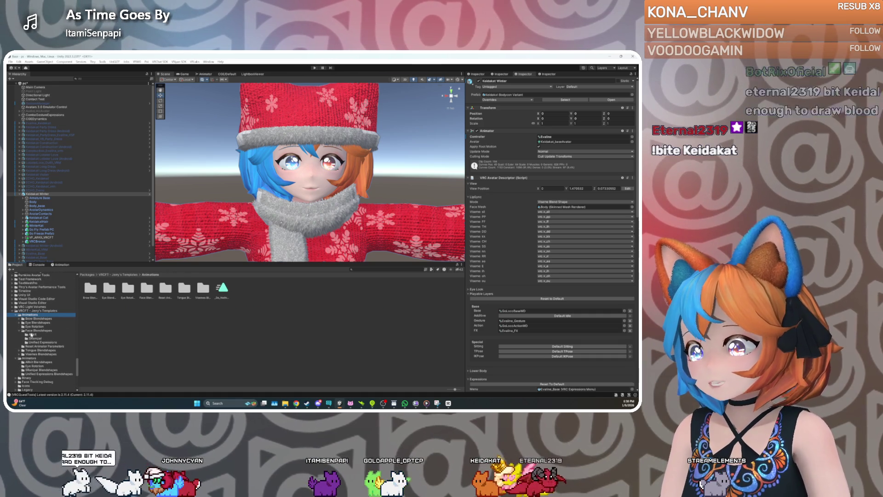
click(31, 334)
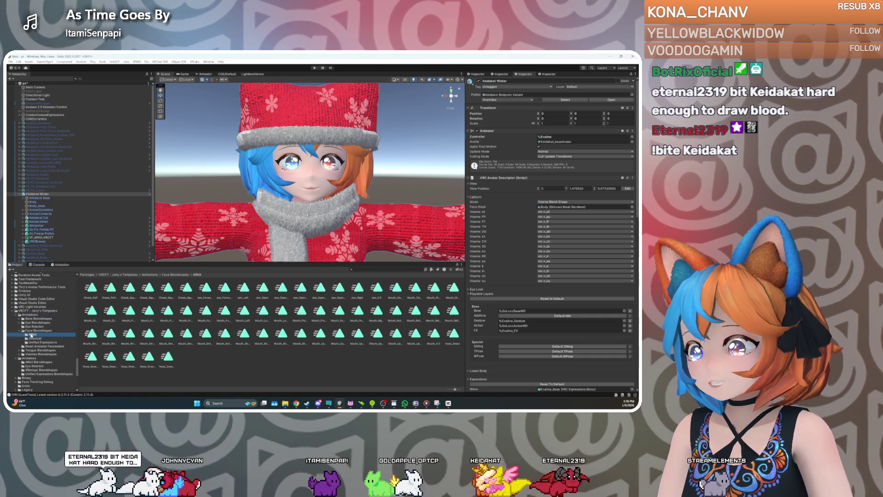
Assign the FX - Face Tracking - ARKit Blendshapes controller to the avatar's Animator
click(32, 362)
mouse_move(109, 288)
mouse_down()
mouse_move(193, 249)
mouse_move(554, 139)
mouse_up()
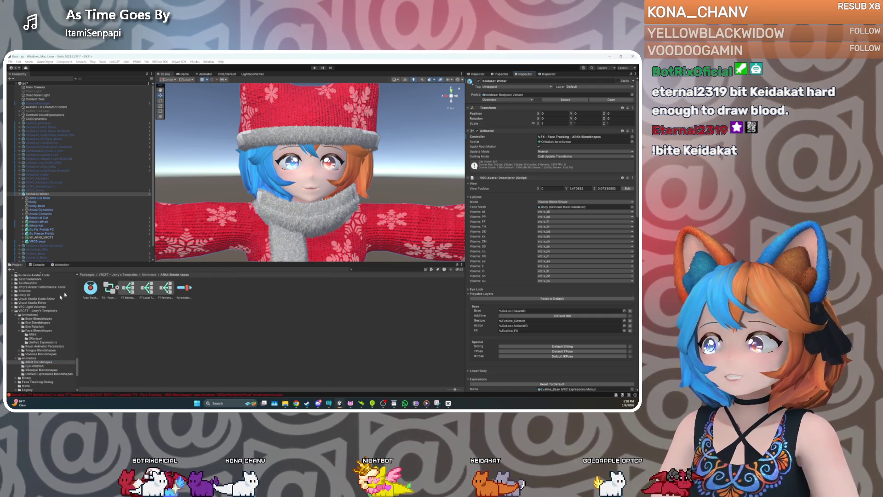
click(63, 266)
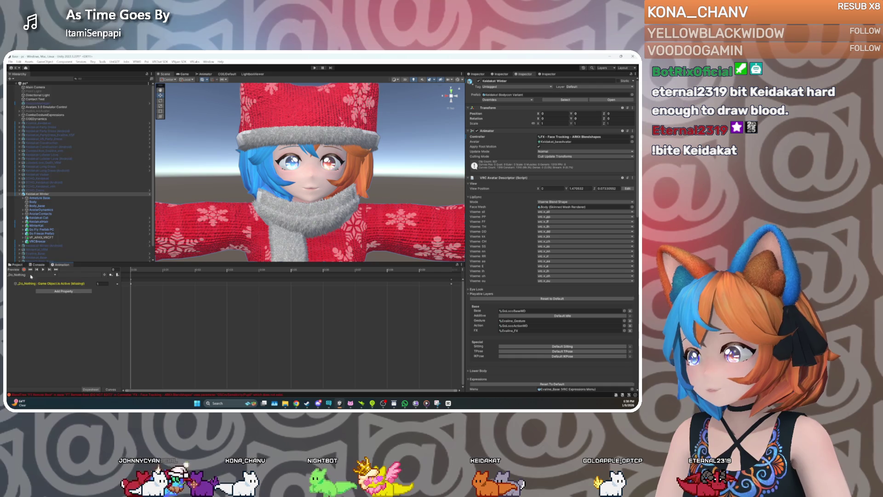
Load the FTv2MouthRaiserUpper1Proxy clip from the long face-tracking clip list
click(102, 284)
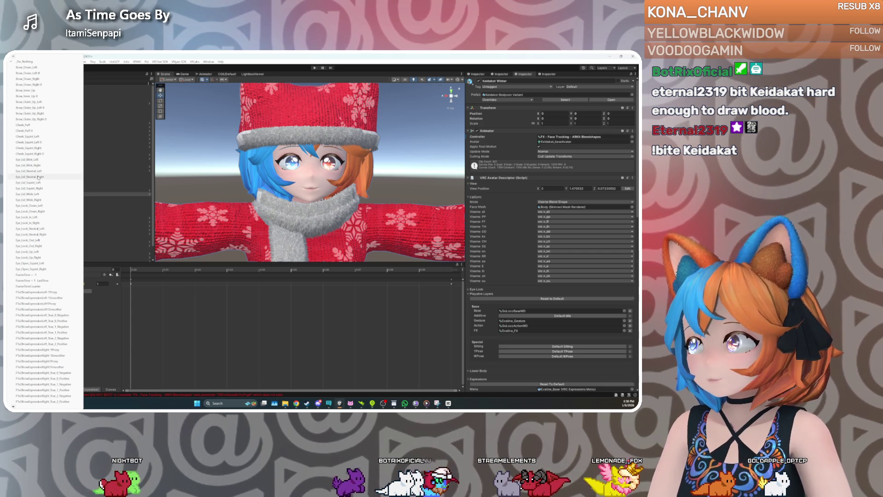
scroll(42, 396, down, 5)
scroll(41, 230, down, 3)
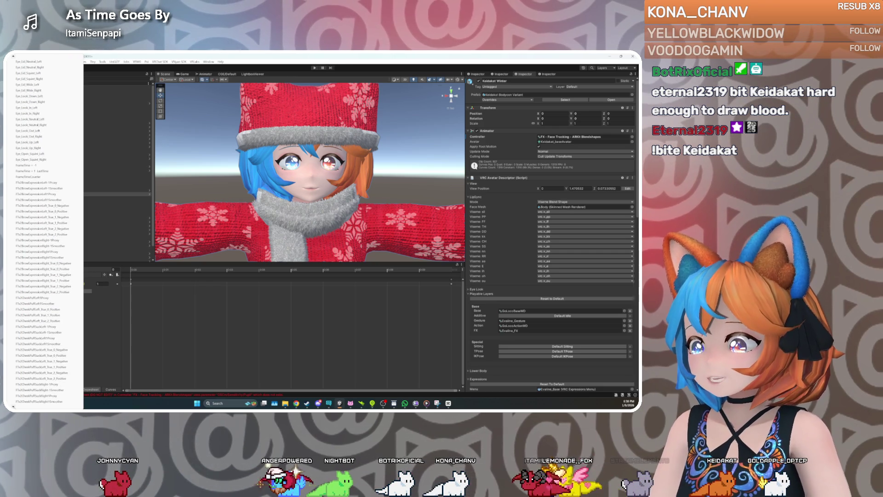
scroll(22, 136, down, 2)
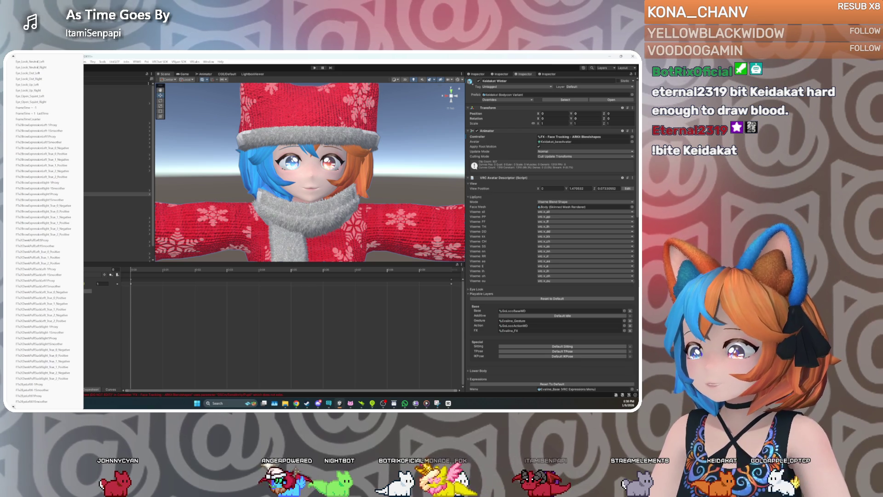
scroll(23, 135, down, 2)
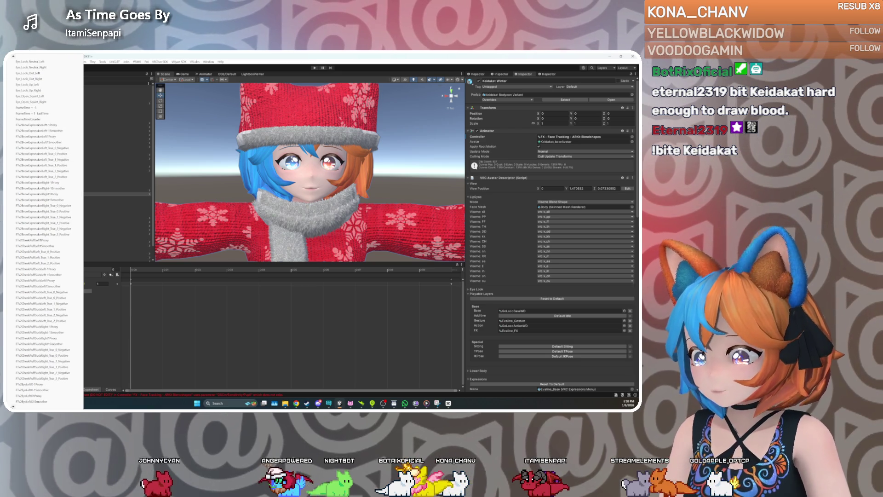
scroll(22, 136, down, 4)
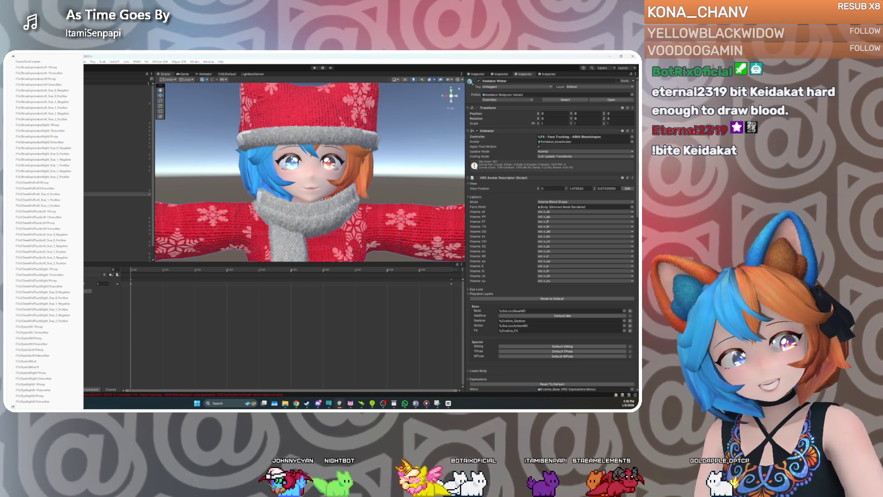
scroll(22, 136, down, 4)
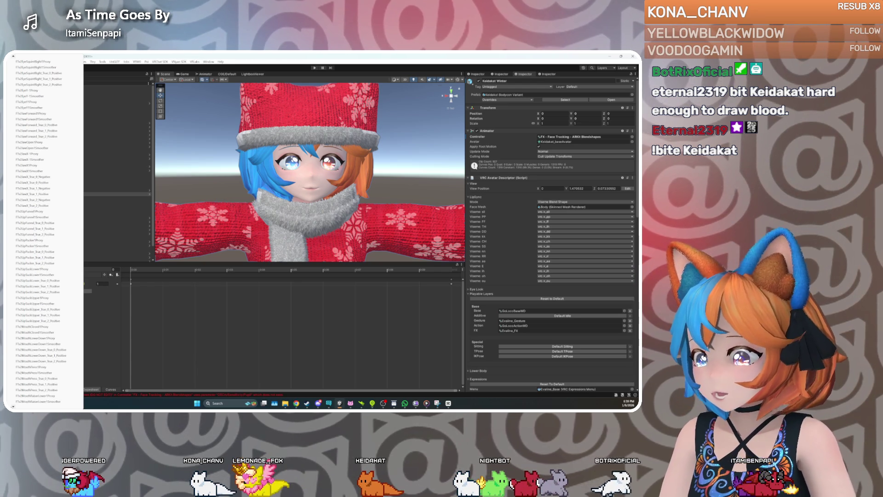
scroll(44, 230, down, 1)
scroll(44, 230, down, 1)
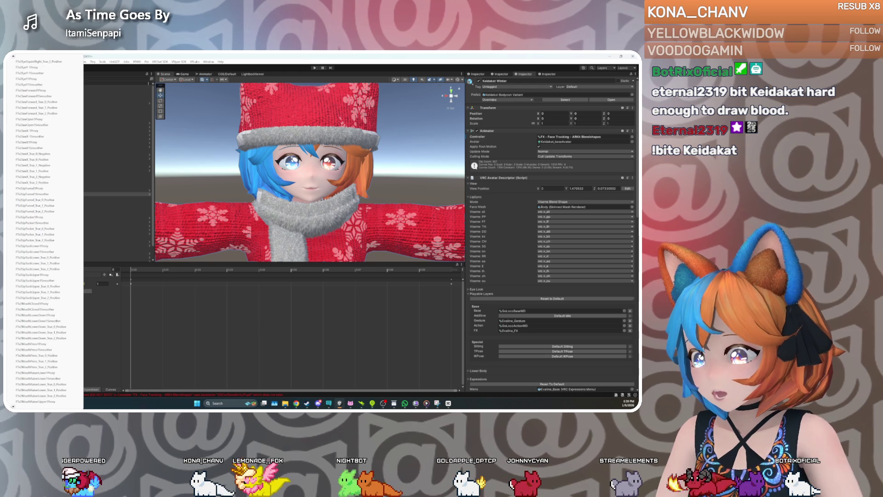
scroll(44, 230, down, 3)
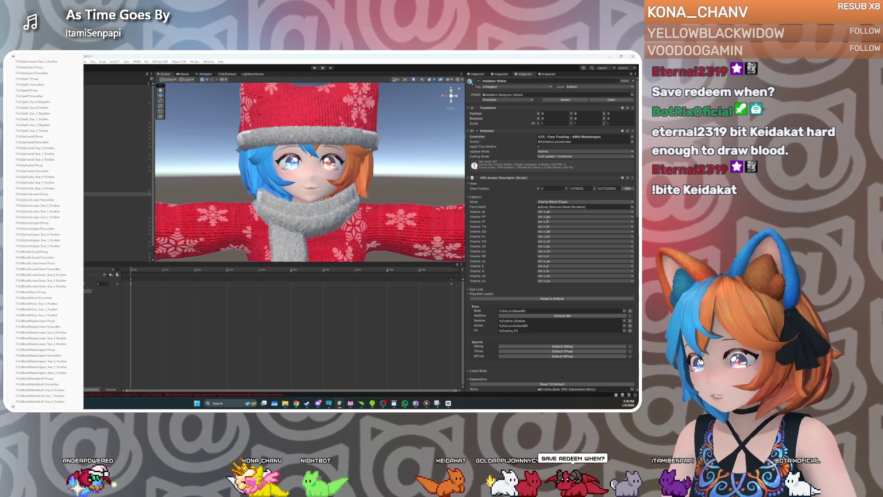
scroll(39, 355, down, 1)
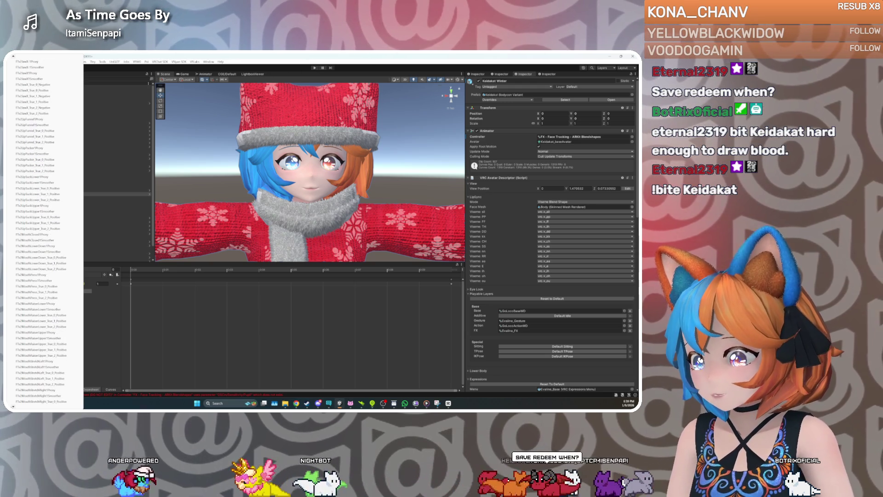
click(39, 355)
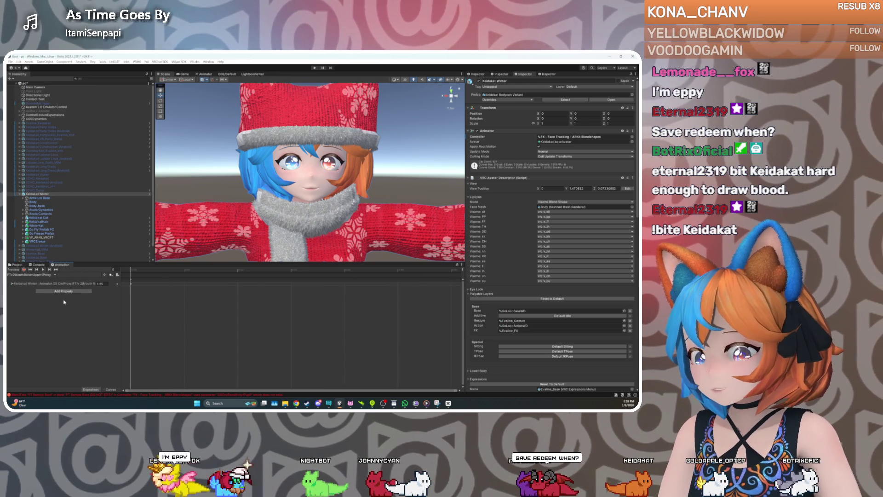
Scroll the clip list down to Mouth_Upper_Up_Left and load it in the Animation window
click(23, 275)
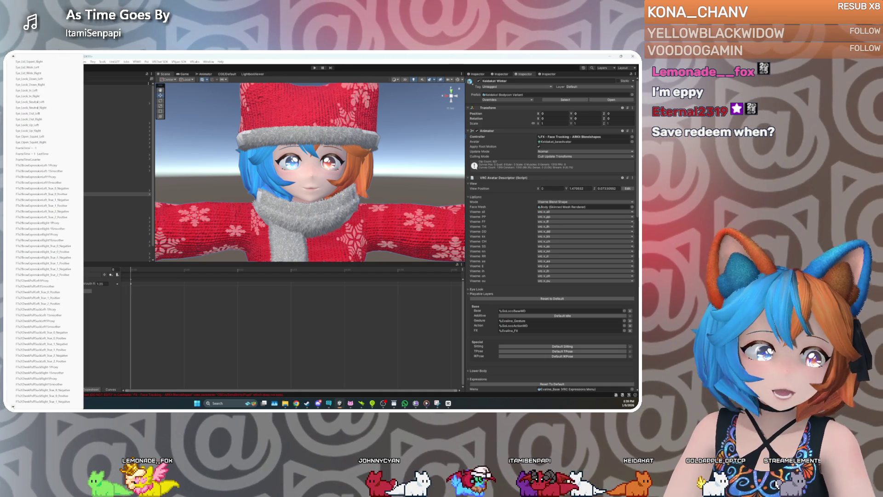
scroll(44, 230, down, 3)
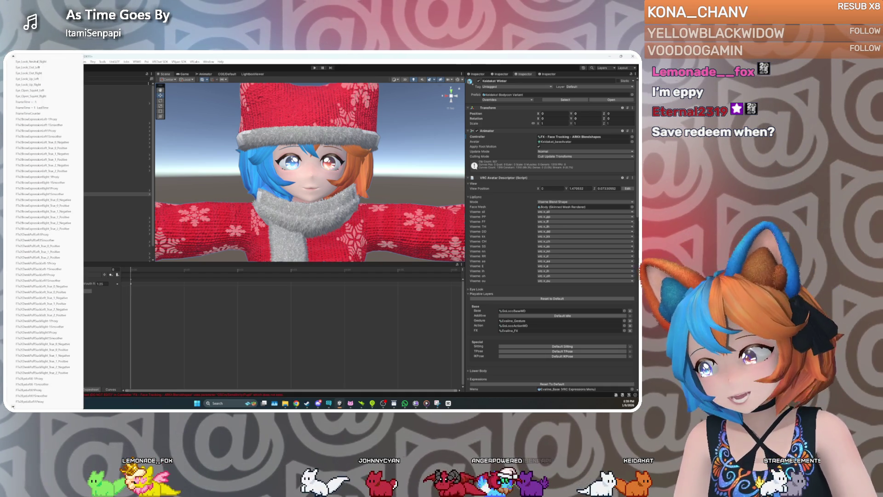
scroll(43, 230, down, 3)
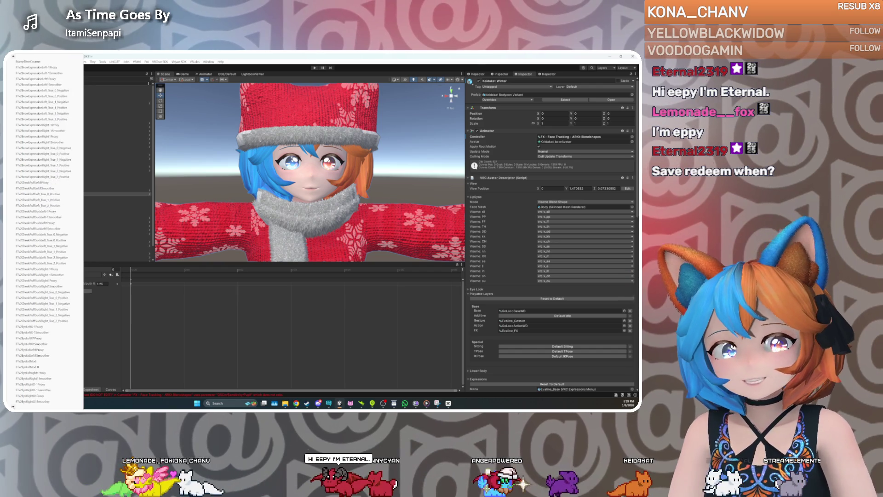
scroll(44, 230, down, 3)
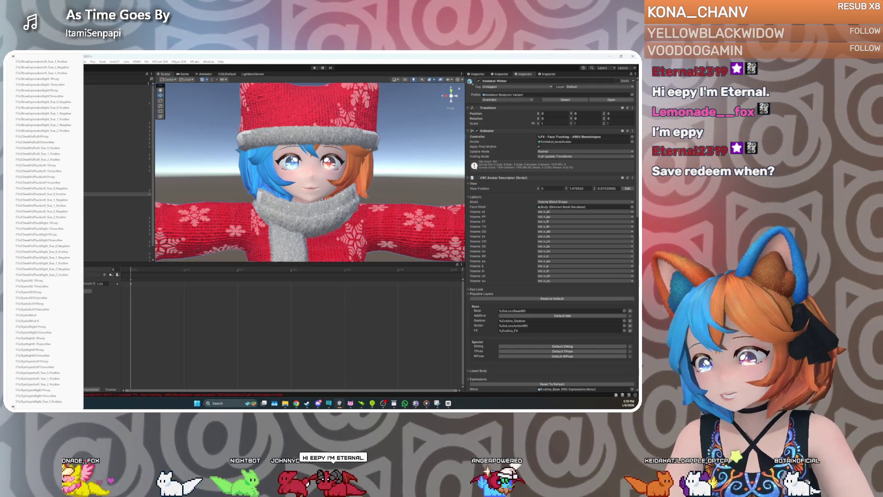
scroll(44, 230, down, 3)
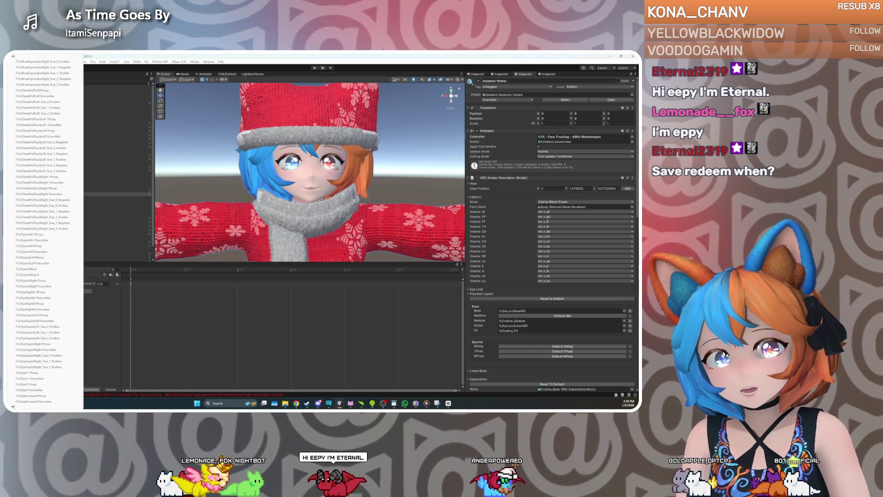
scroll(44, 230, down, 1)
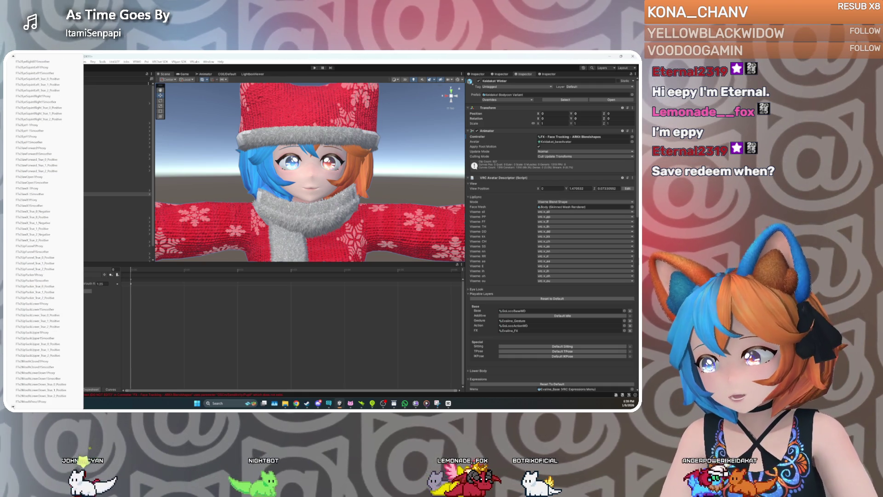
scroll(43, 230, down, 3)
scroll(43, 230, down, 3)
scroll(44, 230, down, 3)
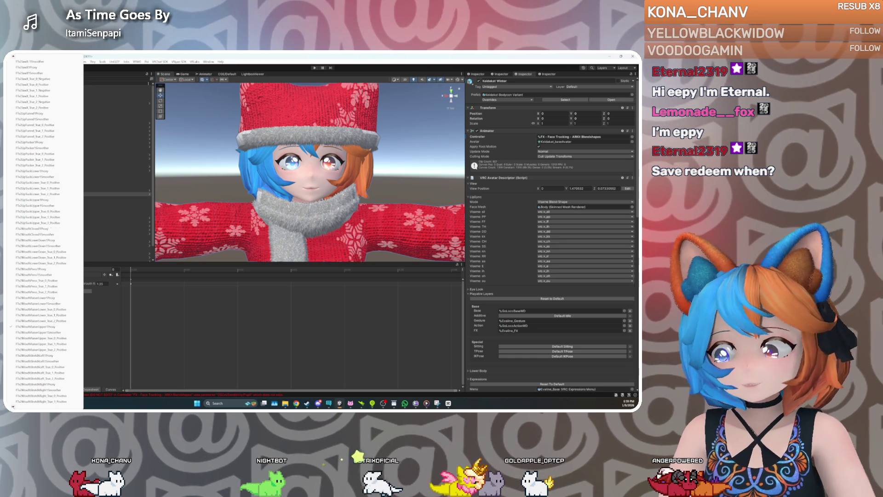
scroll(43, 230, down, 3)
scroll(44, 230, down, 3)
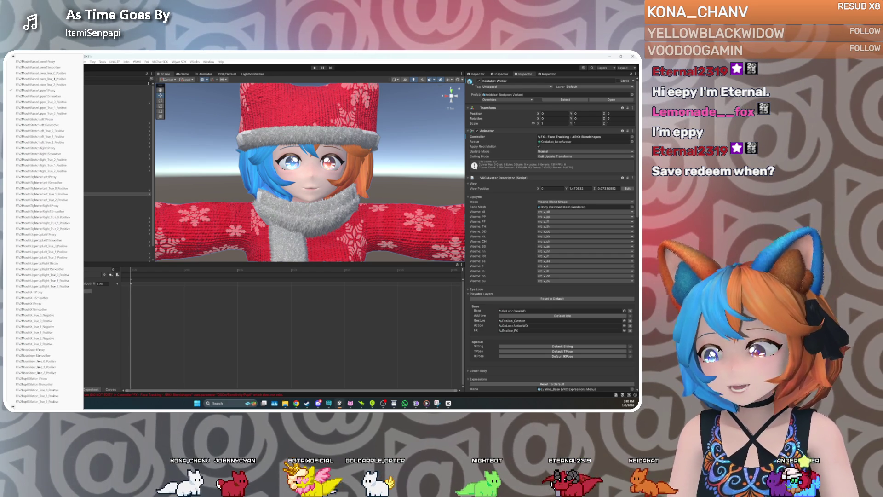
scroll(44, 230, down, 1)
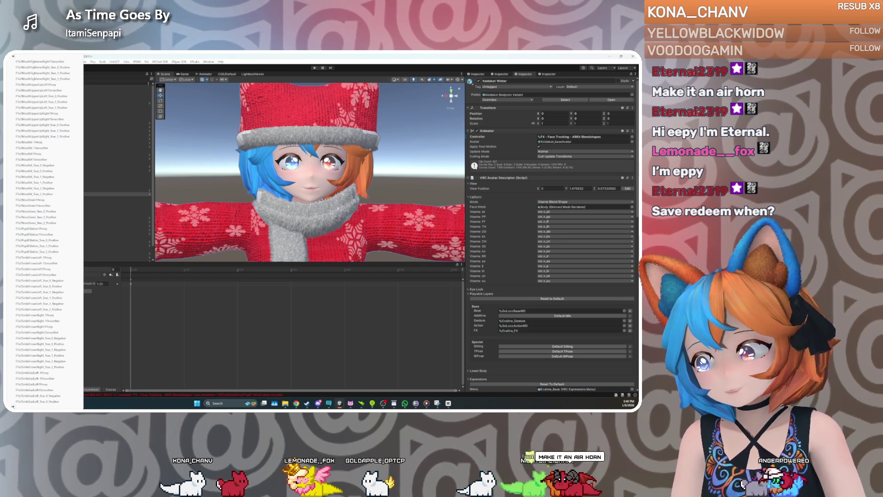
scroll(44, 230, down, 3)
scroll(44, 230, down, 2)
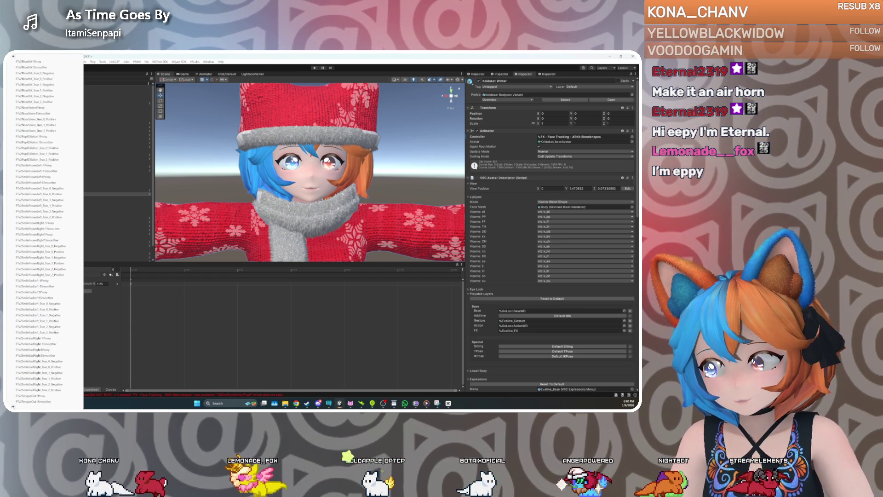
scroll(43, 229, down, 3)
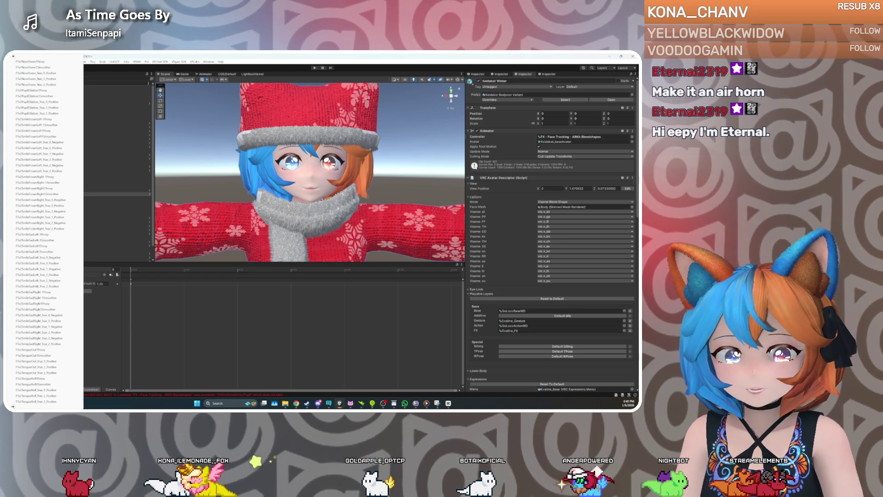
scroll(44, 230, down, 3)
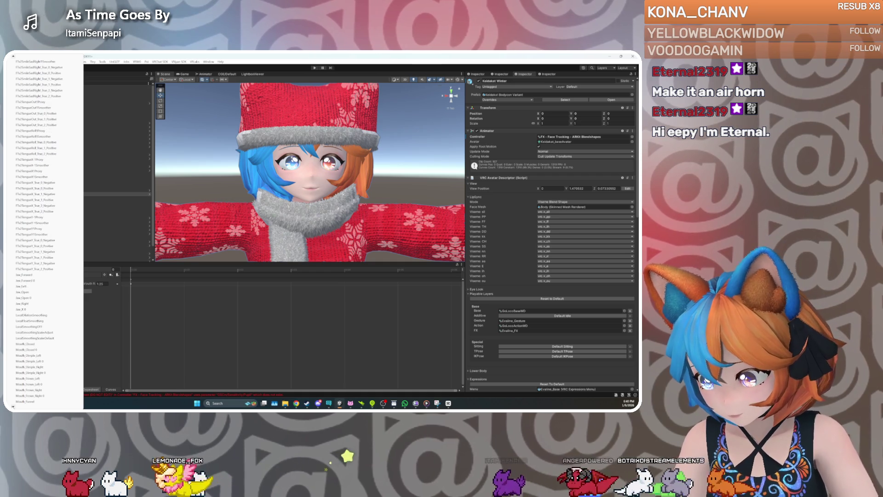
scroll(43, 230, down, 2)
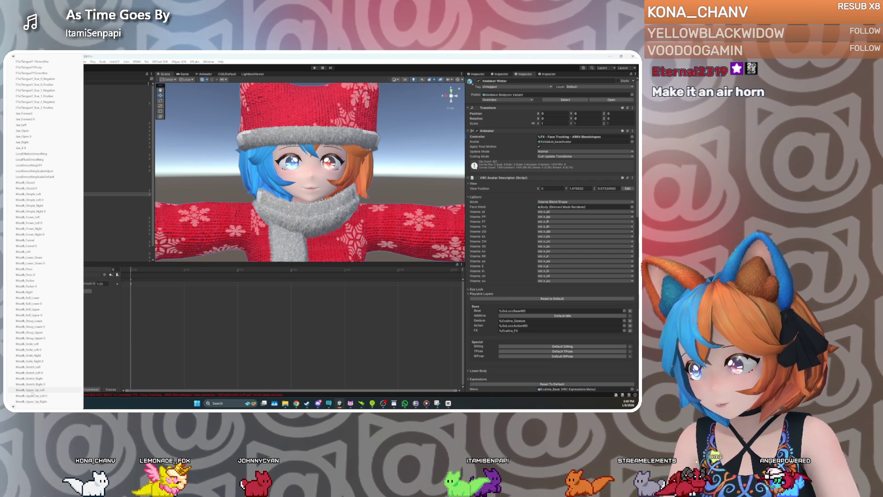
click(30, 390)
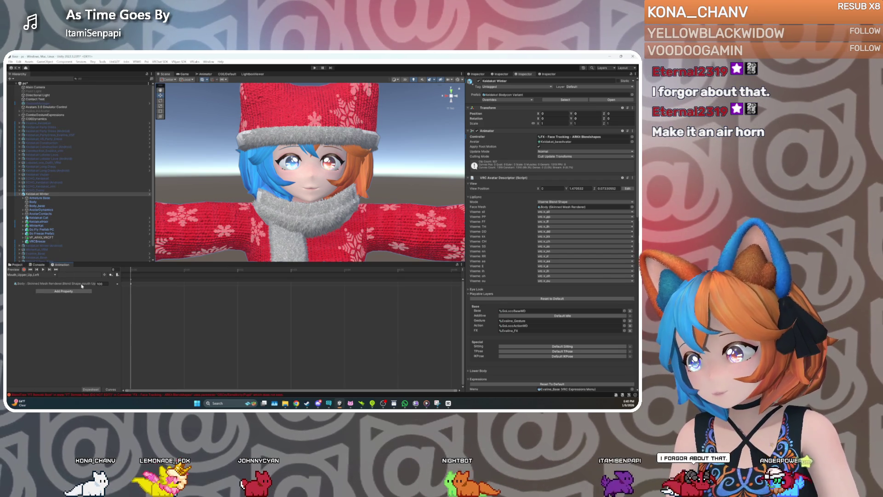
Select the Body mesh from the clip's property row and frame it in the Scene view
click(82, 284)
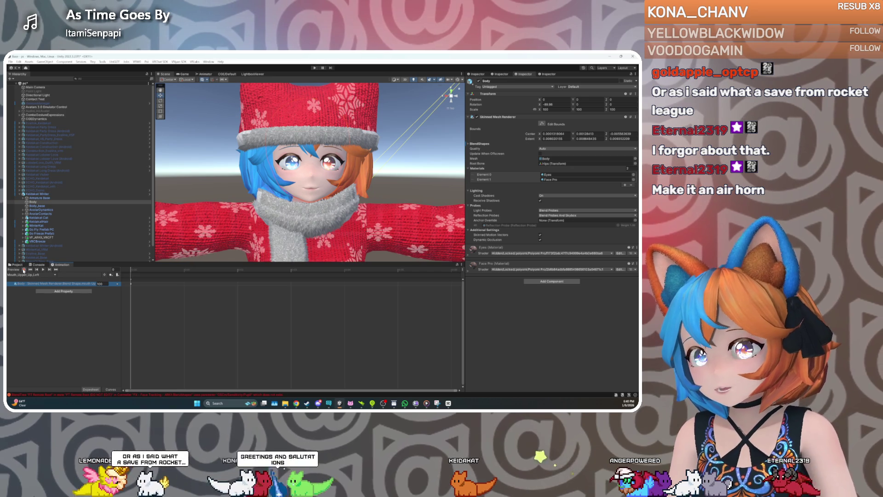
drag(203, 214, 208, 191)
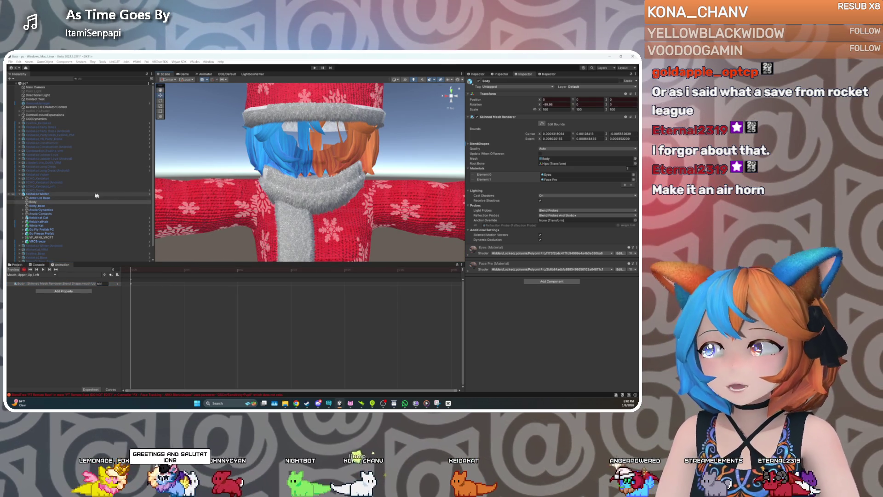
drag(323, 246, 323, 213)
key(f)
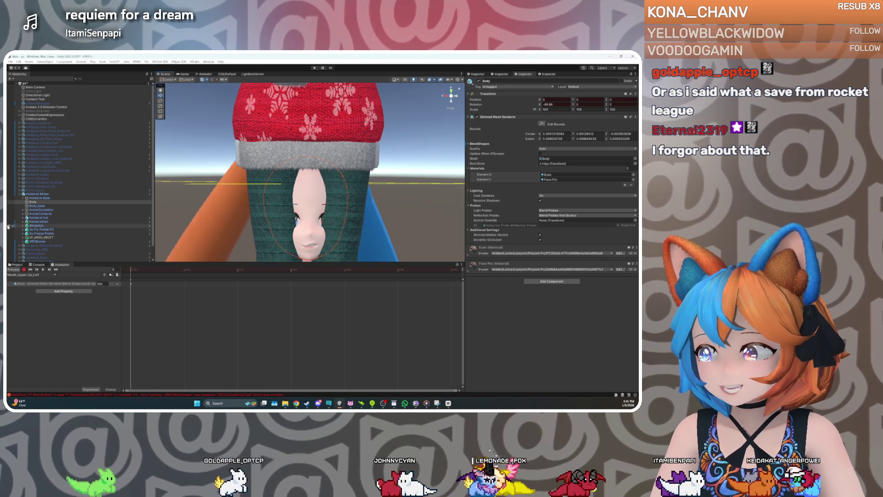
Hide the WinterKat outfit and expand Body's BlendShapes list, all weights at zero
click(8, 227)
scroll(253, 192, up, 3)
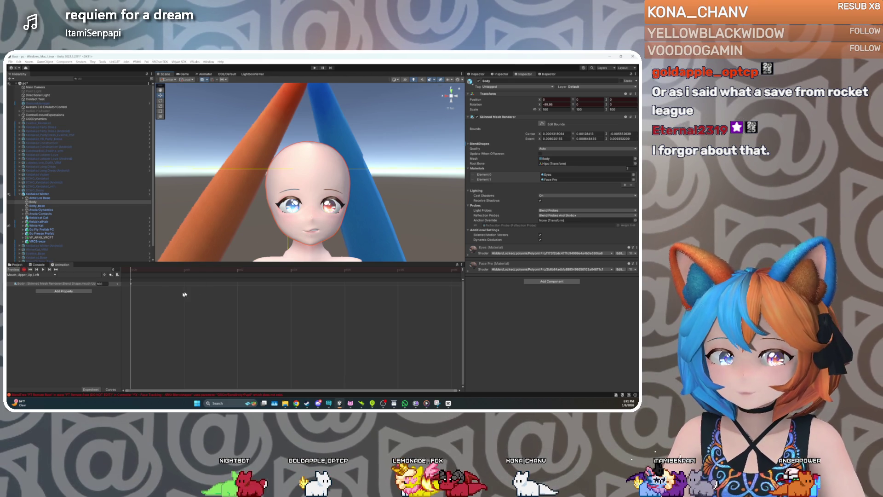
click(70, 284)
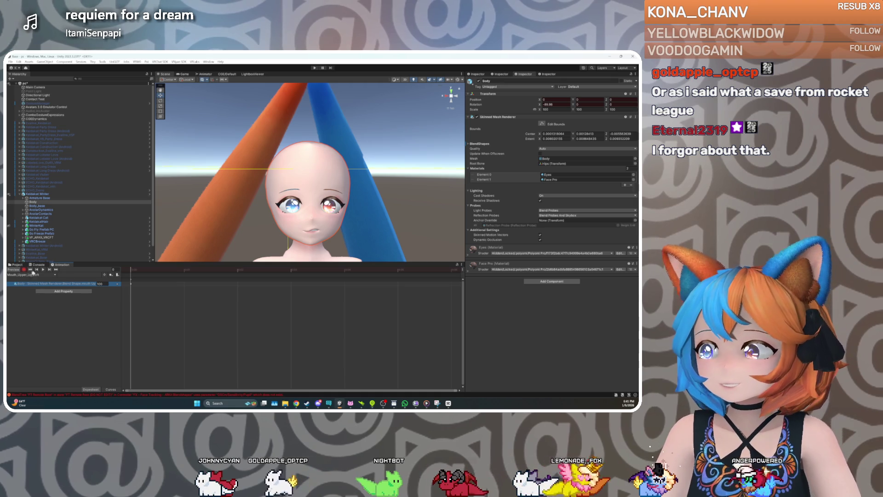
click(478, 144)
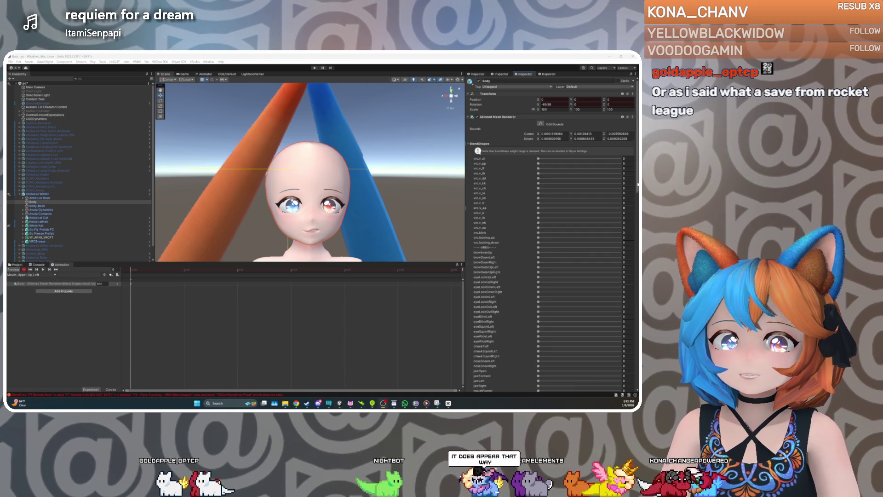
Orbit the Scene view so the avatar's head faces the camera
scroll(630, 287, down, 10)
scroll(504, 184, up, 1)
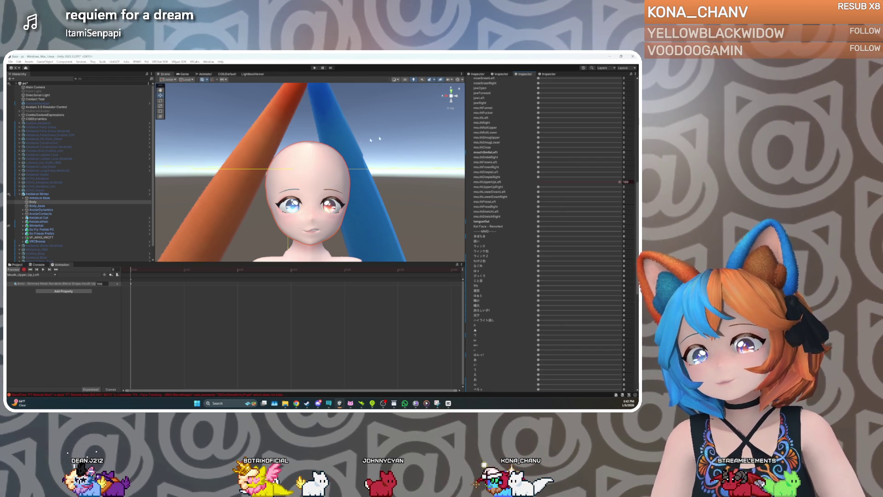
mouse_move(363, 168)
mouse_down()
mouse_move(296, 166)
mouse_move(305, 168)
mouse_up()
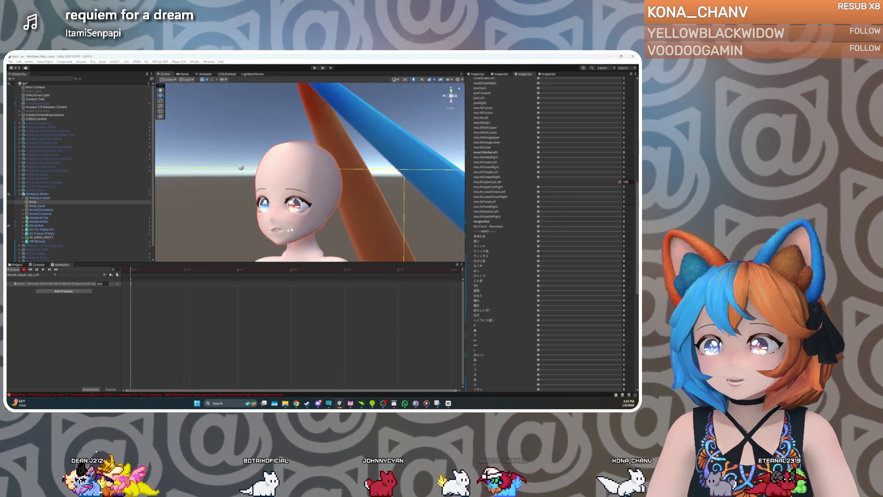
drag(284, 241, 340, 235)
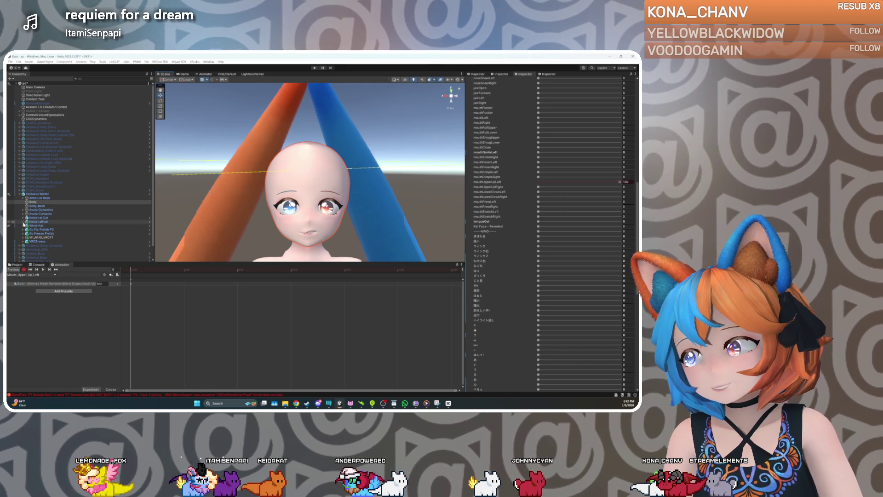
Show the WinterKat outfit again and select the avatar root to view its descriptor
click(12, 226)
click(11, 271)
scroll(291, 133, down, 10)
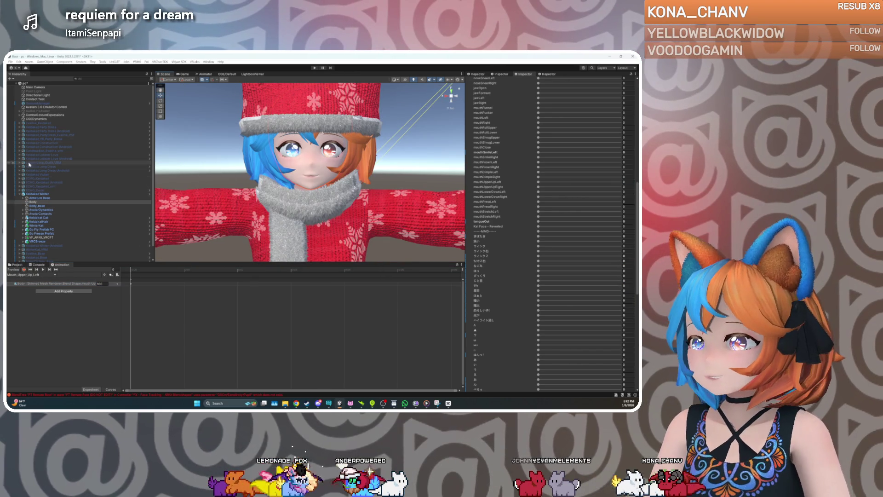
click(37, 194)
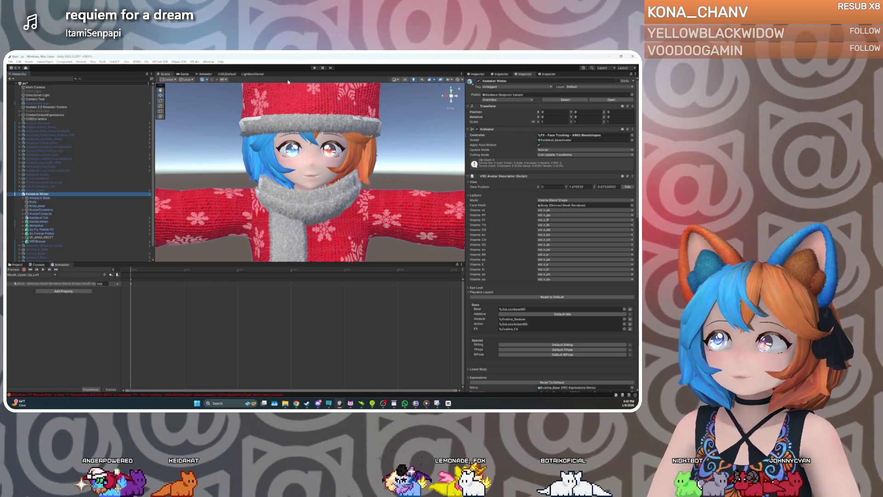
Open the FT Blendshape Driver blend tree in the FX controller's Face_Tracking layer
key(f)
click(205, 74)
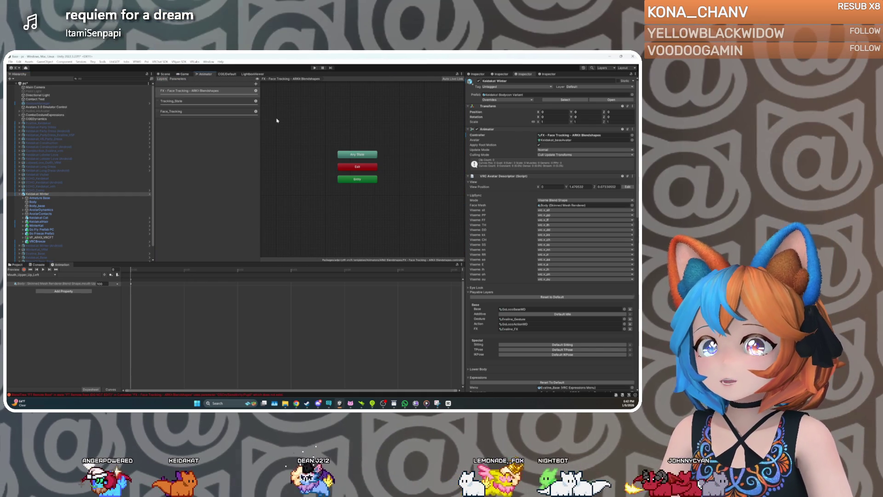
click(193, 90)
click(196, 110)
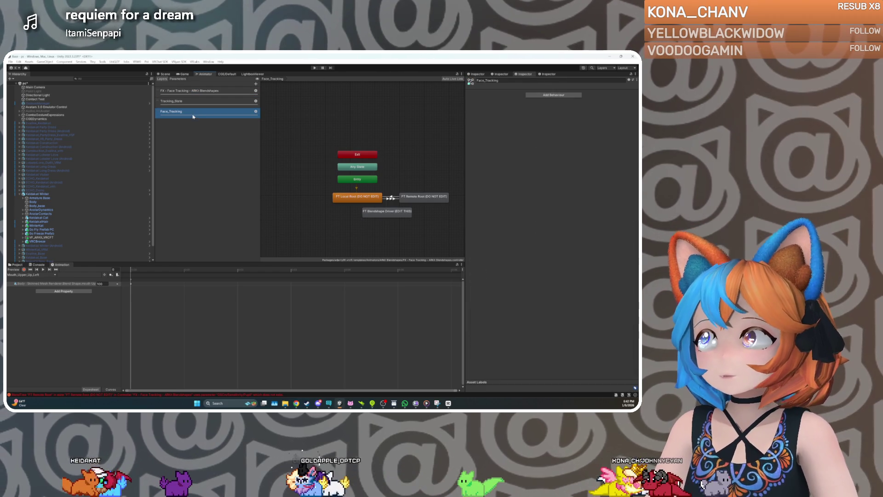
click(383, 214)
double_click(383, 214)
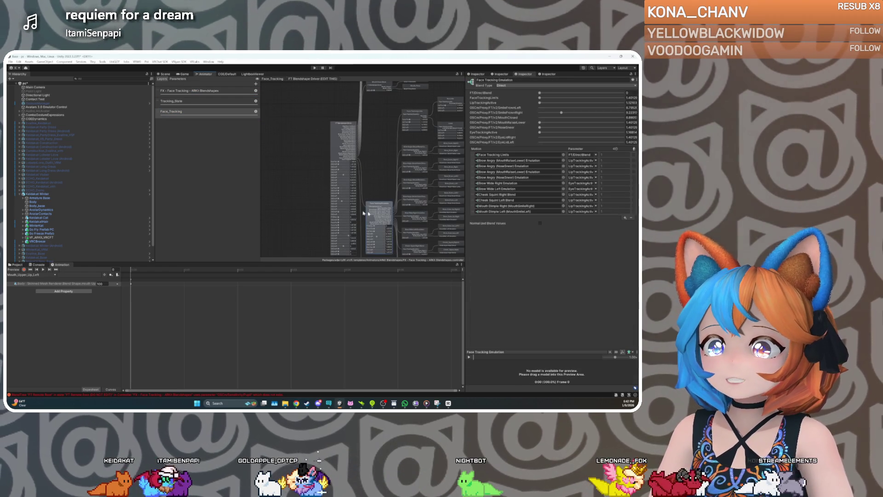
Drill from Limits into Mouth Upper Up Left Blend's Limit Mouth Upper Up Left (Lip Funnel) tree
scroll(361, 168, up, 3)
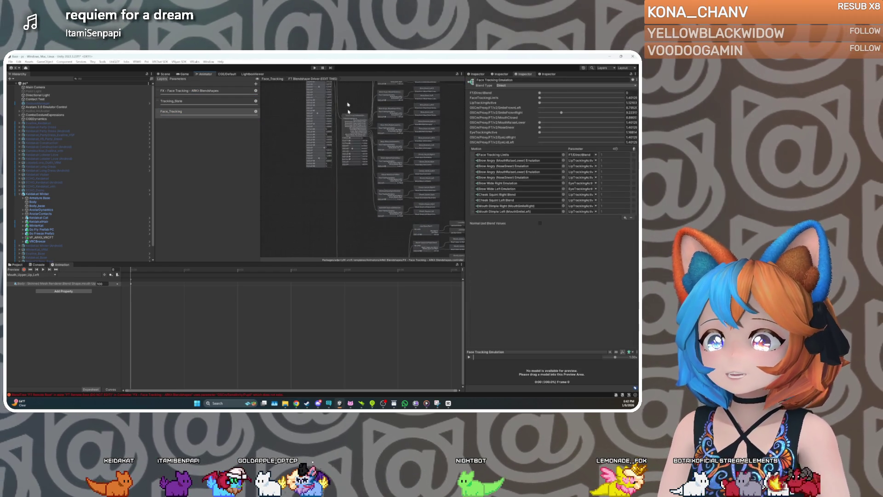
scroll(352, 154, up, 2)
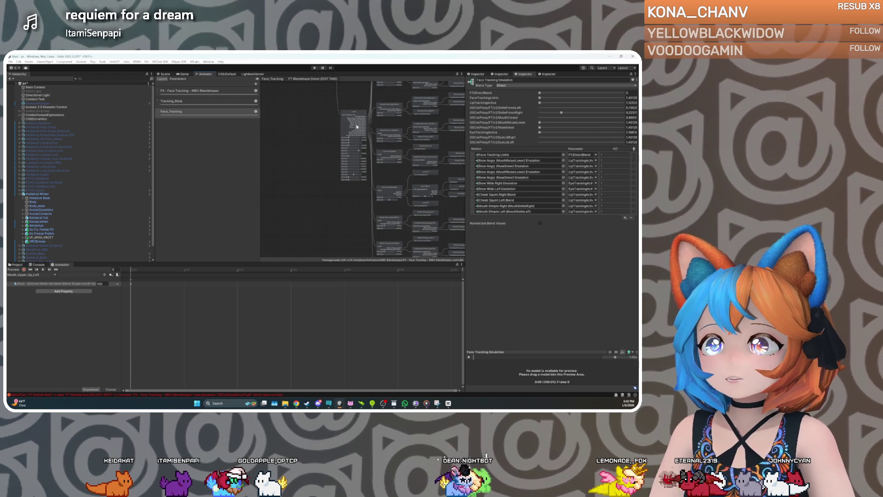
click(357, 126)
click(501, 196)
double_click(501, 196)
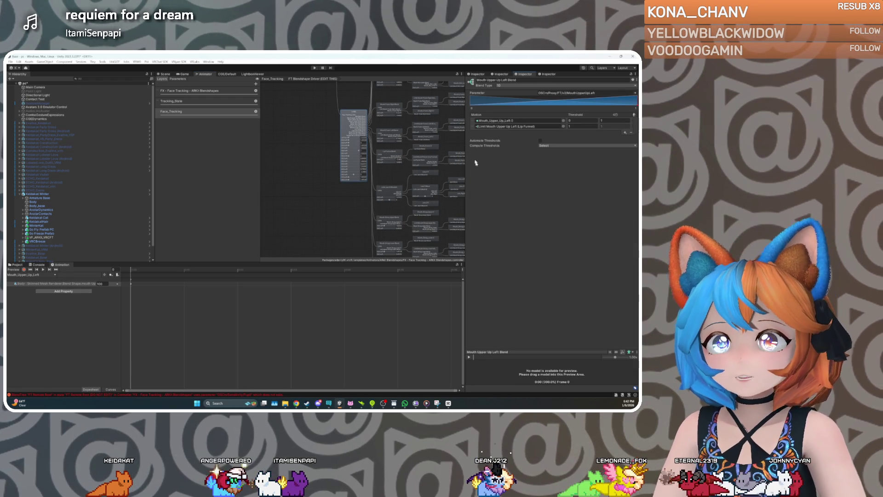
double_click(501, 128)
click(492, 121)
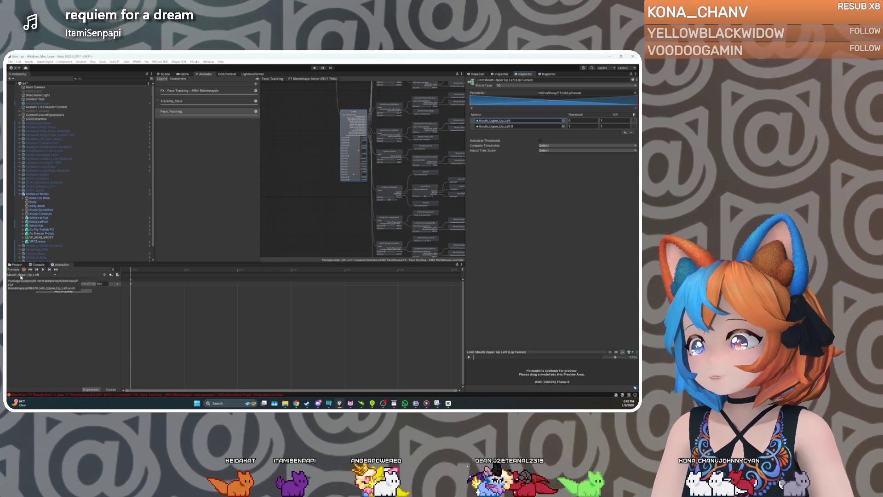
click(17, 264)
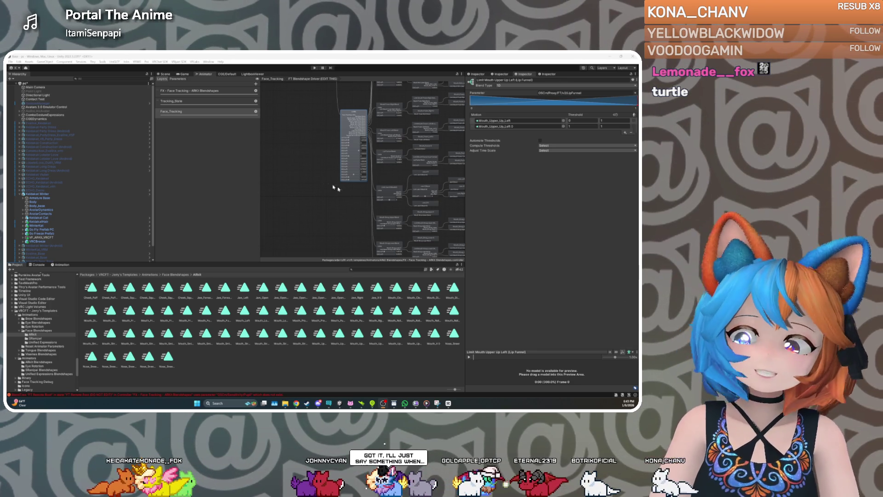
From Limits, inspect the Limit Mouth Lower Down (Lip Funnel) tree under Mouth Lower Down Blend
mouse_move(303, 197)
mouse_down()
mouse_move(293, 197)
mouse_move(287, 216)
mouse_up()
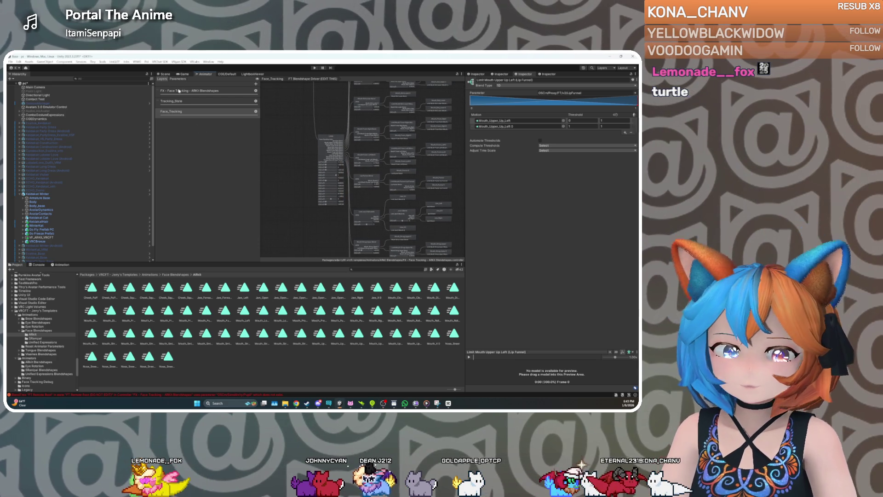
click(323, 138)
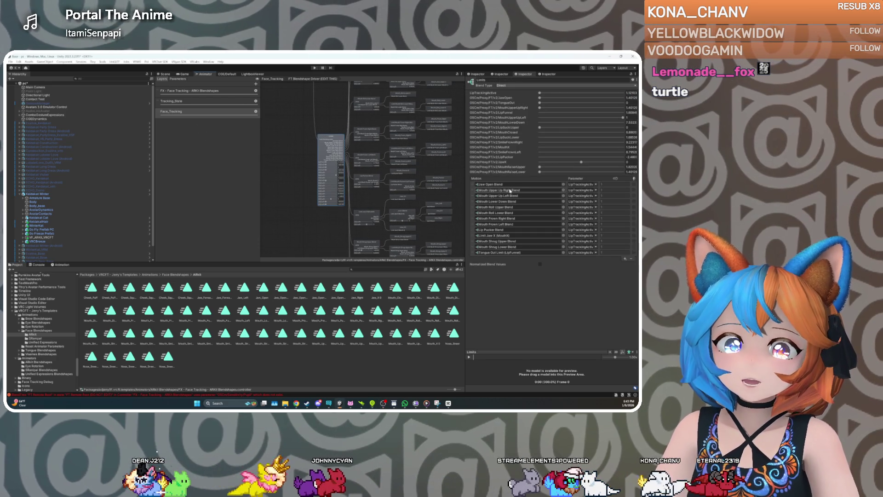
double_click(504, 201)
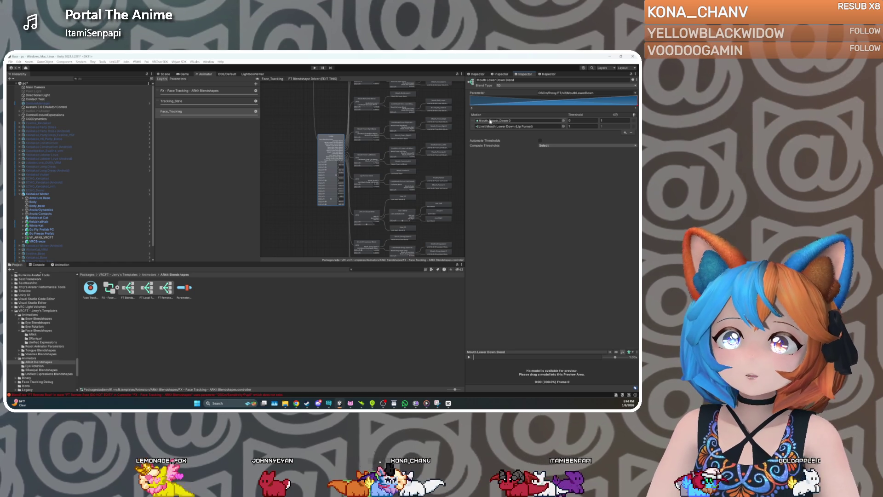
double_click(503, 125)
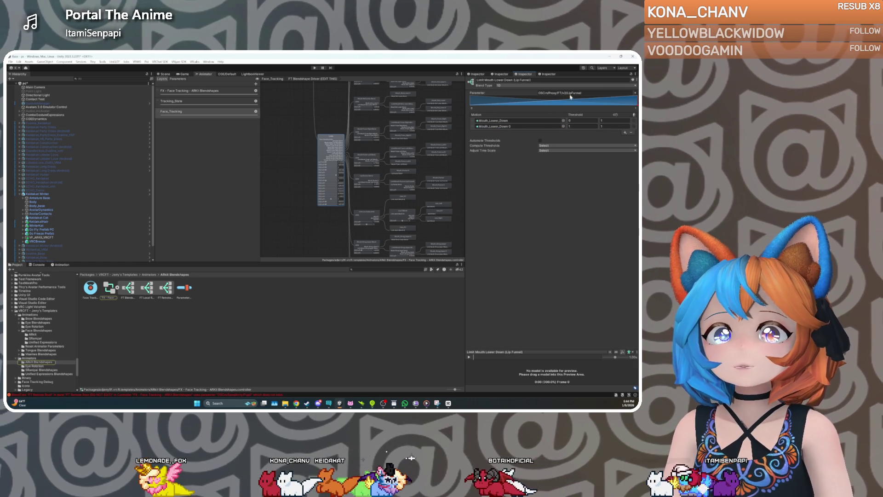
Return to the Limit Mouth Upper Up Left (Lip Funnel) tree, then bring up Discord
click(338, 145)
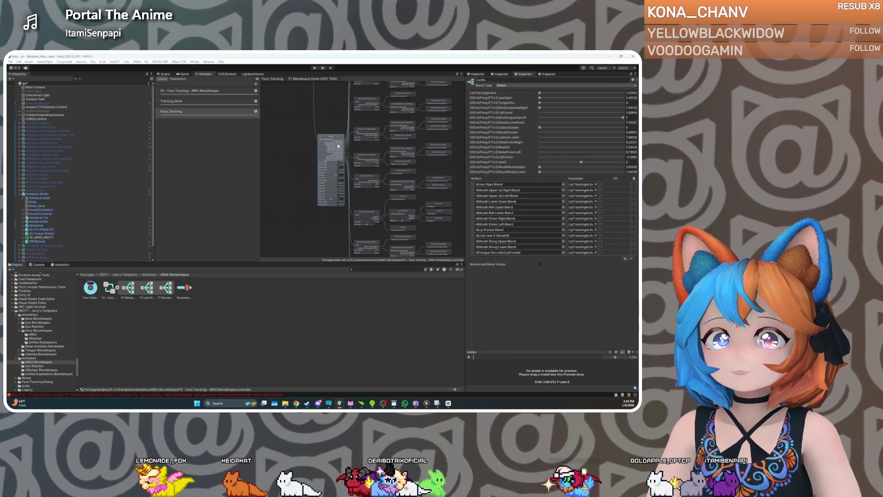
double_click(503, 195)
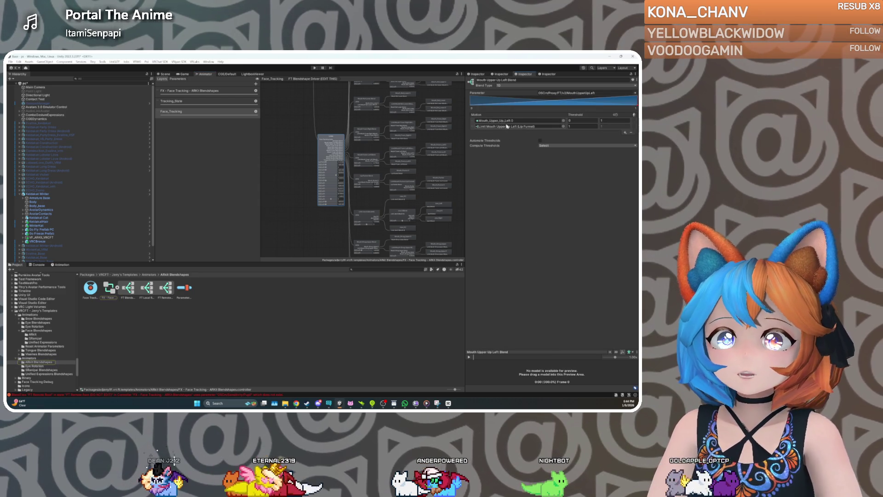
double_click(507, 127)
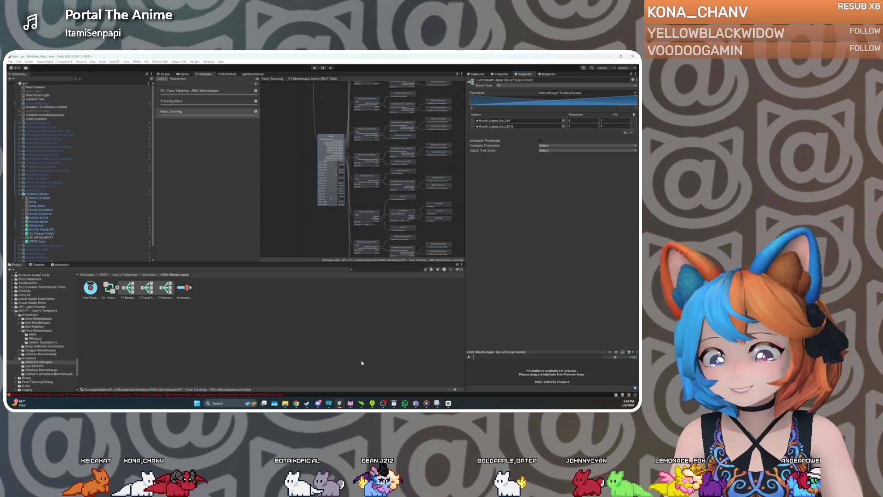
click(319, 404)
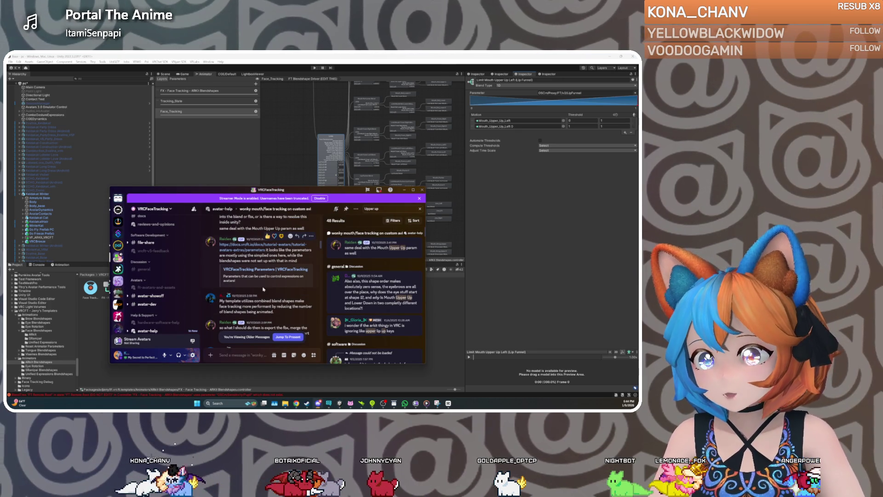
scroll(264, 289, down, 1)
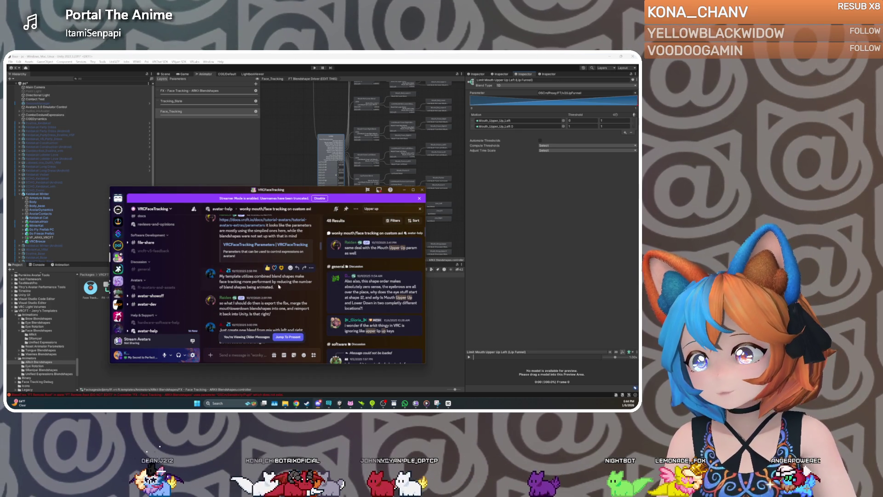
scroll(278, 286, down, 1)
scroll(279, 286, down, 2)
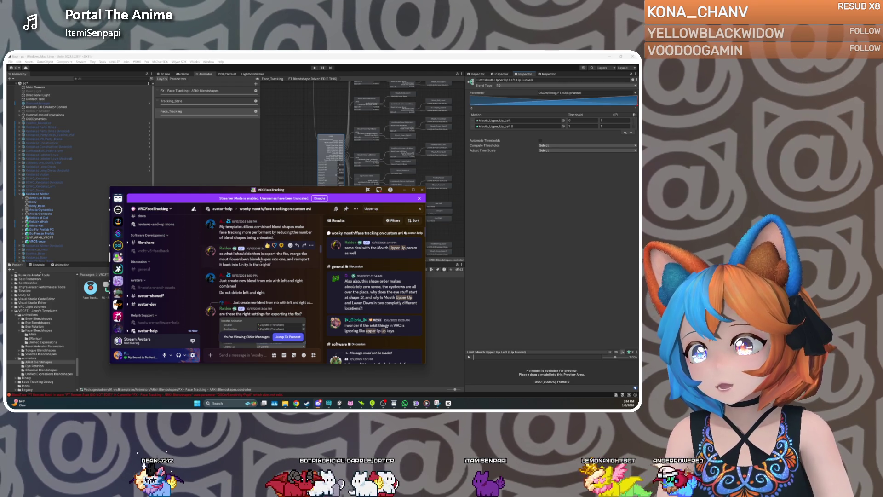
scroll(256, 270, down, 1)
scroll(250, 271, down, 1)
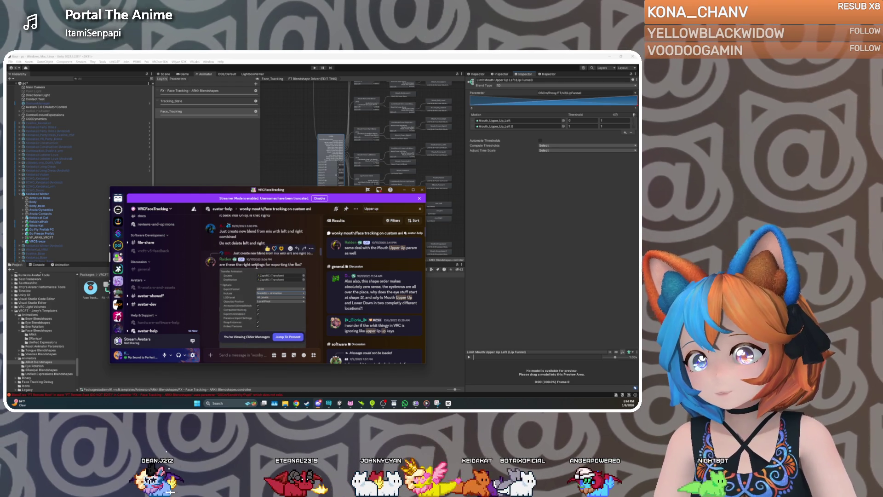
scroll(256, 267, down, 1)
scroll(256, 267, down, 1)
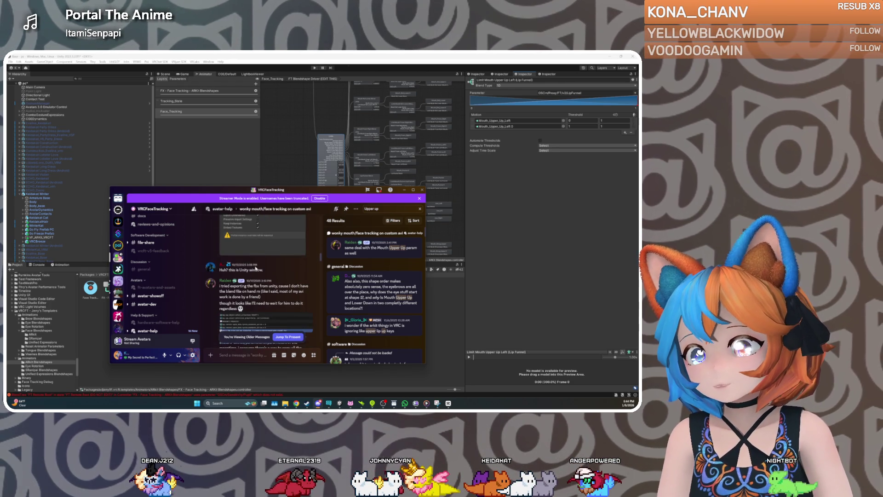
scroll(255, 268, down, 1)
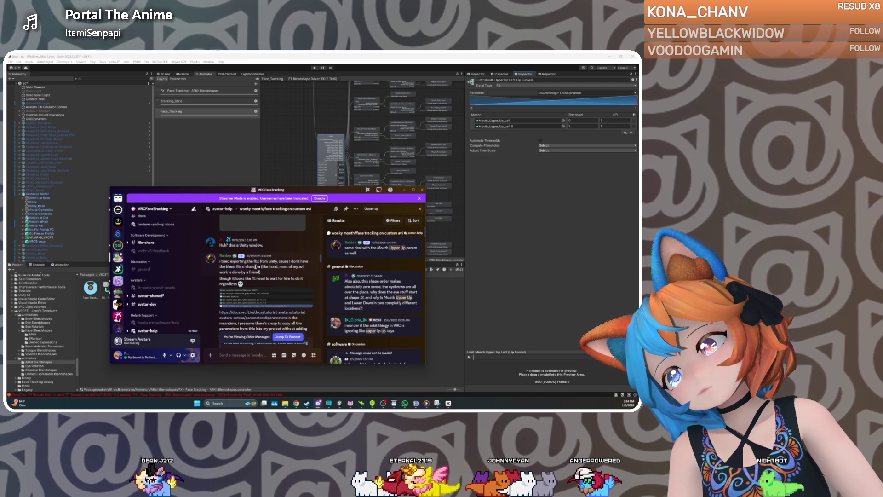
scroll(256, 266, down, 5)
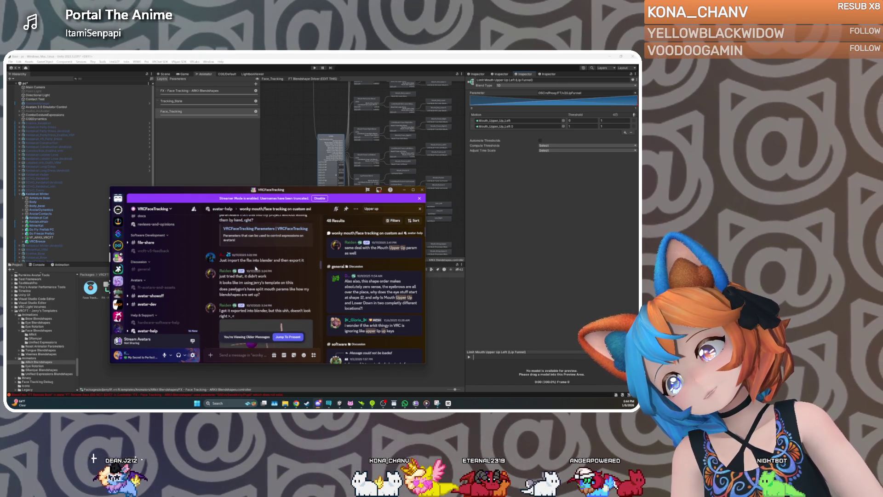
scroll(256, 267, down, 1)
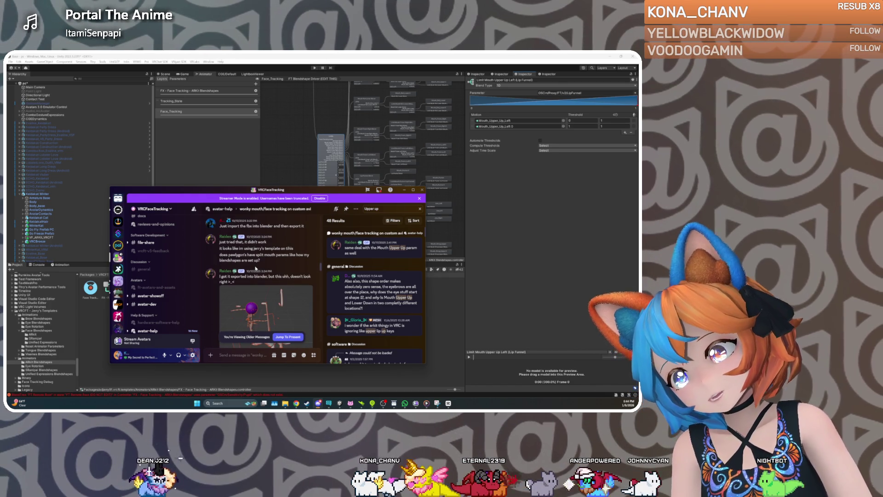
scroll(256, 267, down, 4)
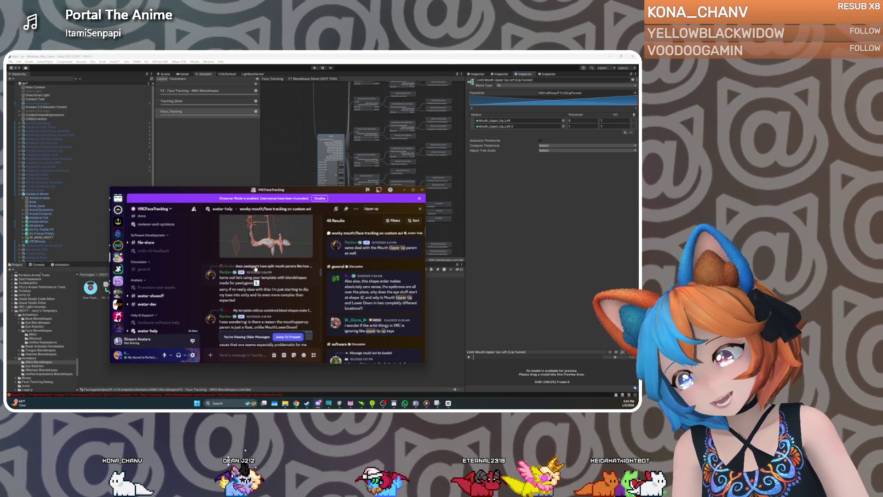
scroll(256, 268, down, 3)
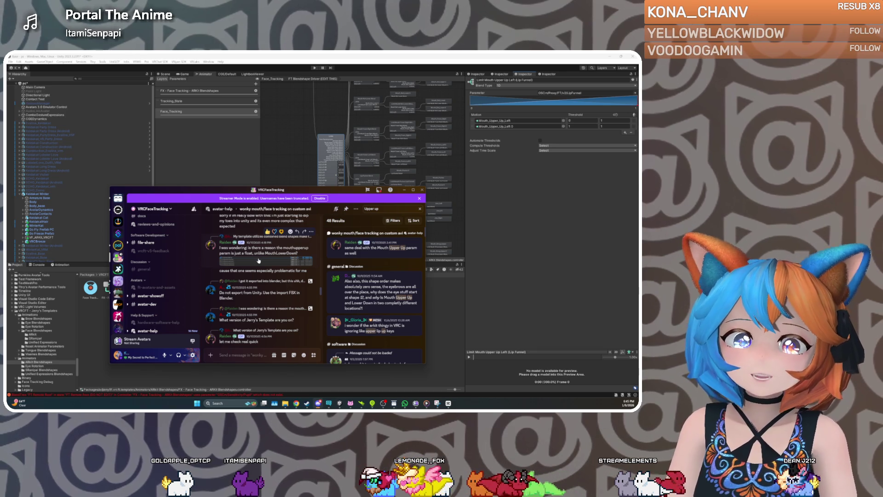
key(alt+Tab)
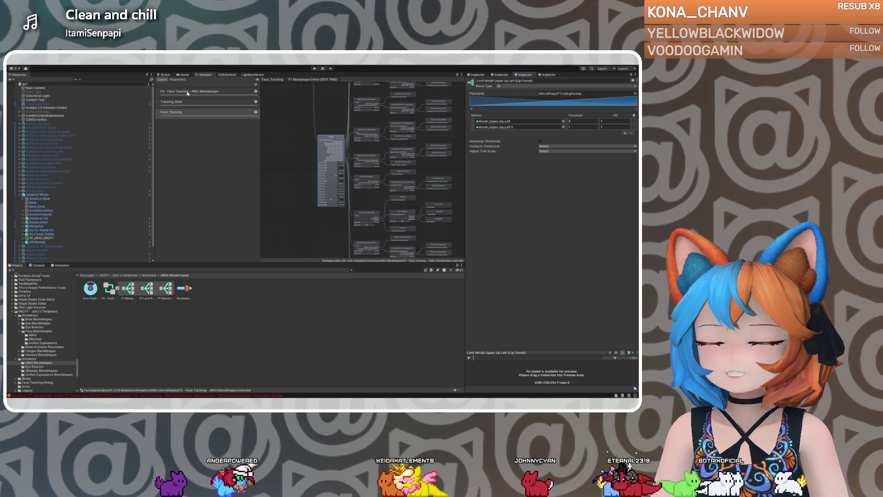
Show the Animator's Parameters list and select FT/v2/MouthLowerDown below FT/v2/MouthUpperUpRight
click(176, 79)
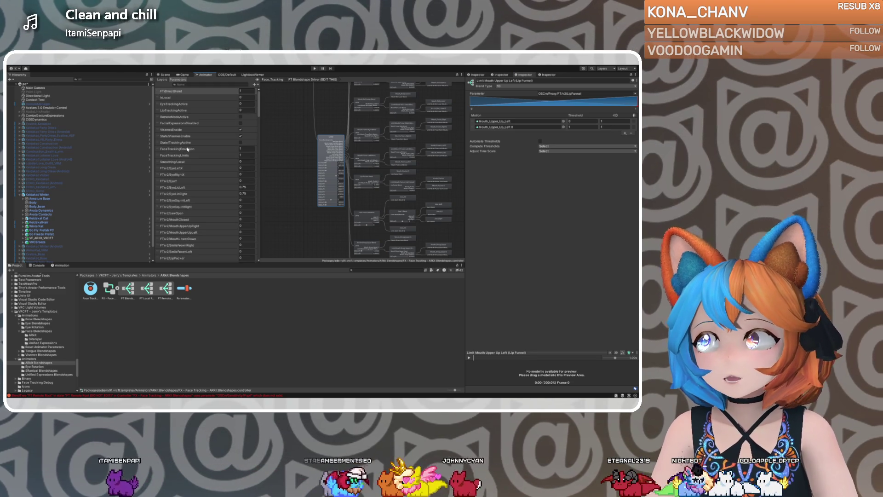
scroll(191, 166, down, 5)
scroll(191, 165, down, 1)
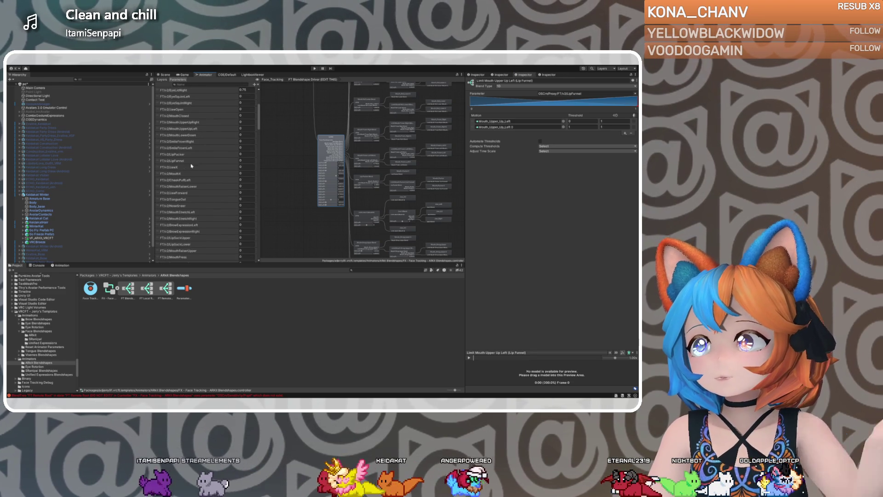
click(186, 122)
key(Down)
key(Down)
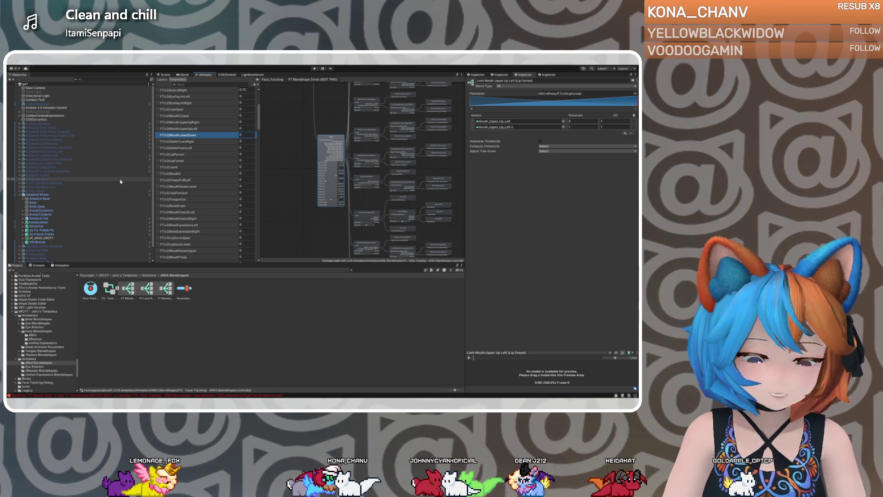
Select the avatar root, show the Game view, and start play mode
click(63, 195)
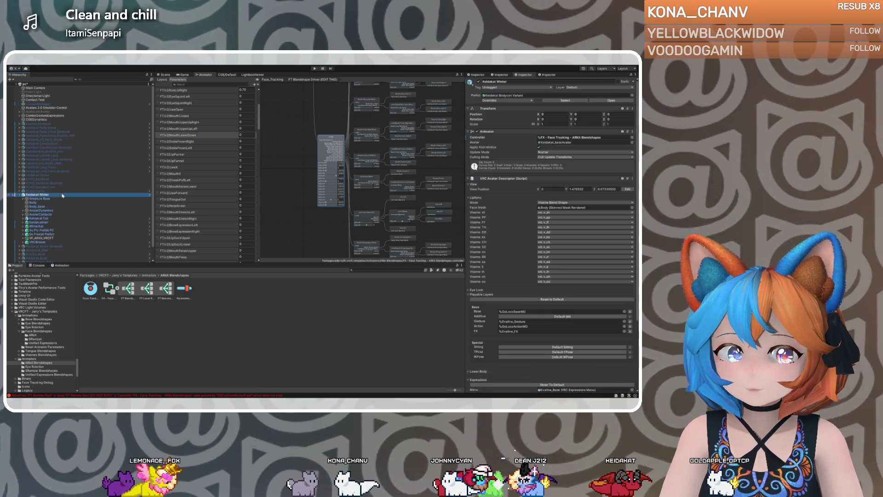
click(180, 74)
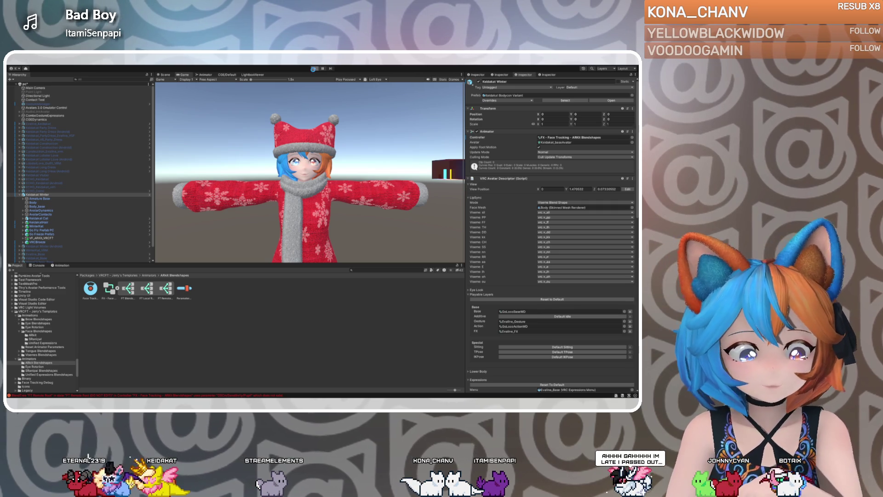
click(314, 68)
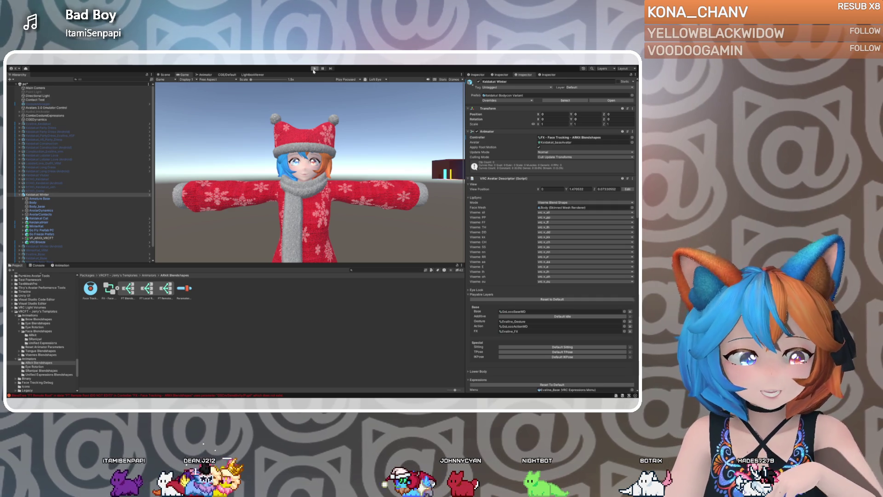
click(314, 70)
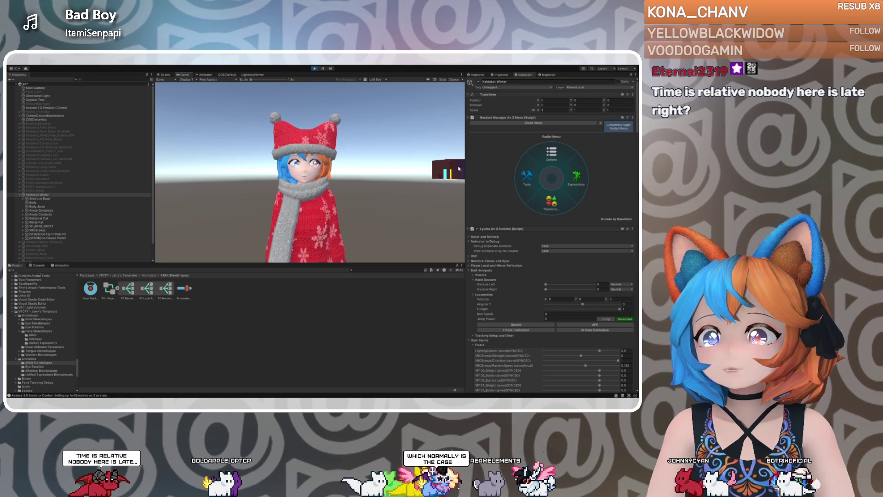
Enable Expressions > Face Tracking > Debug and orbit the Scene view to the debug panel
click(575, 177)
click(537, 174)
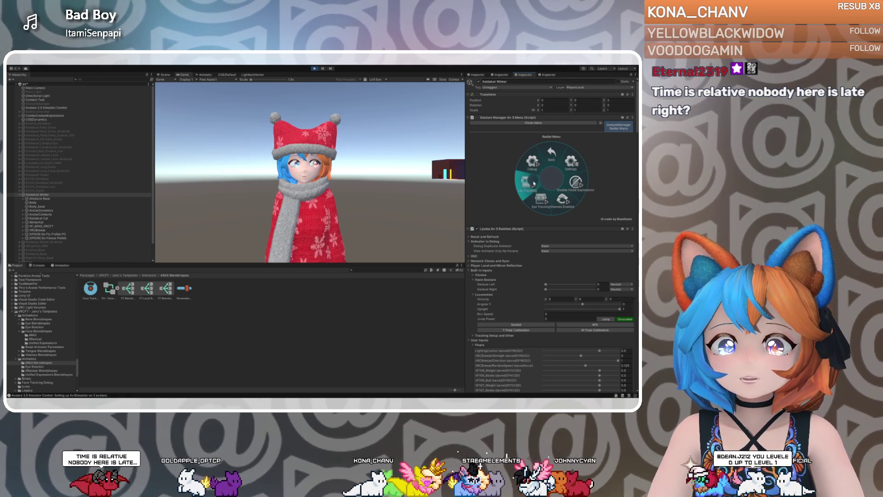
click(542, 202)
click(532, 161)
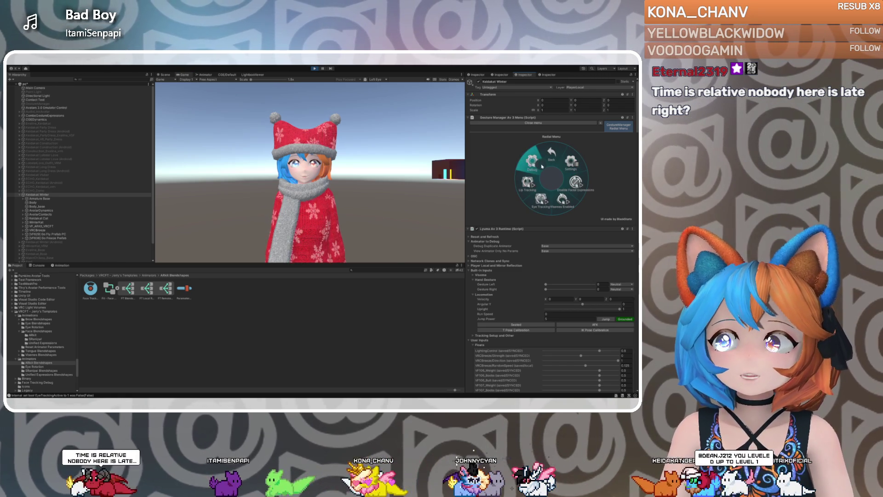
click(164, 74)
mouse_move(294, 152)
mouse_down()
mouse_move(332, 153)
mouse_move(311, 134)
mouse_move(329, 137)
mouse_move(281, 124)
mouse_up()
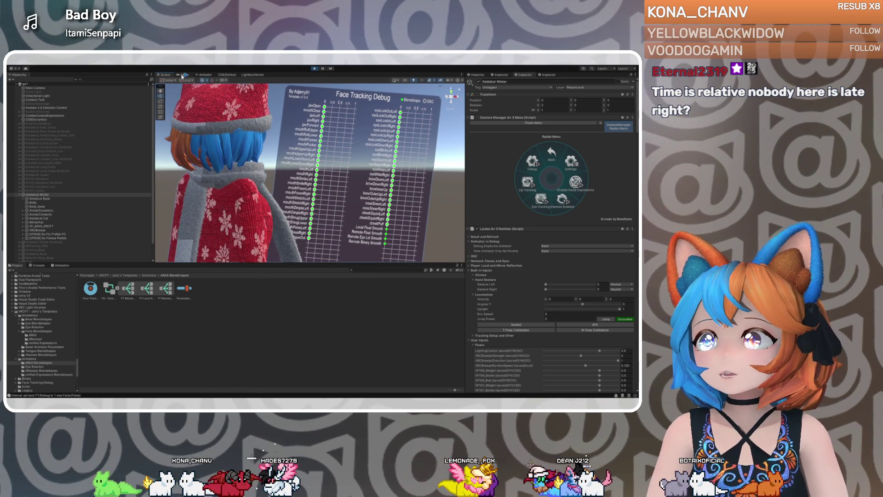
click(184, 75)
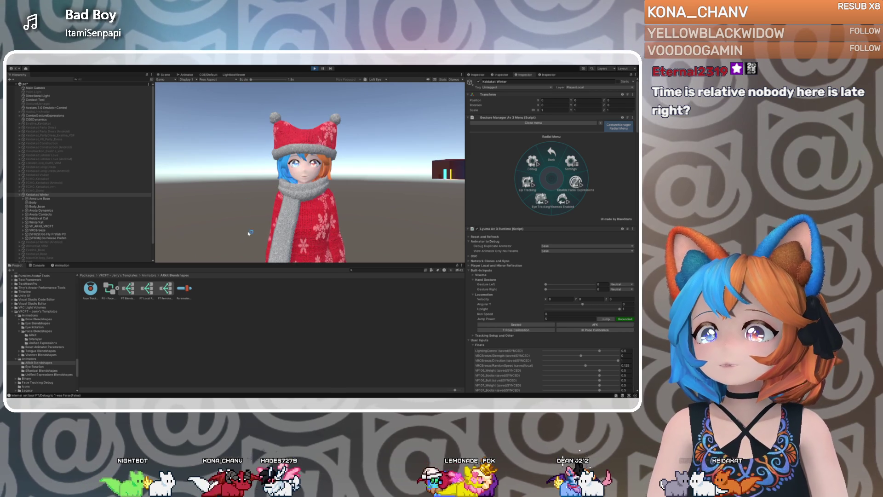
mouse_move(298, 77)
mouse_down()
mouse_move(298, 199)
mouse_move(295, 148)
mouse_move(295, 156)
mouse_up()
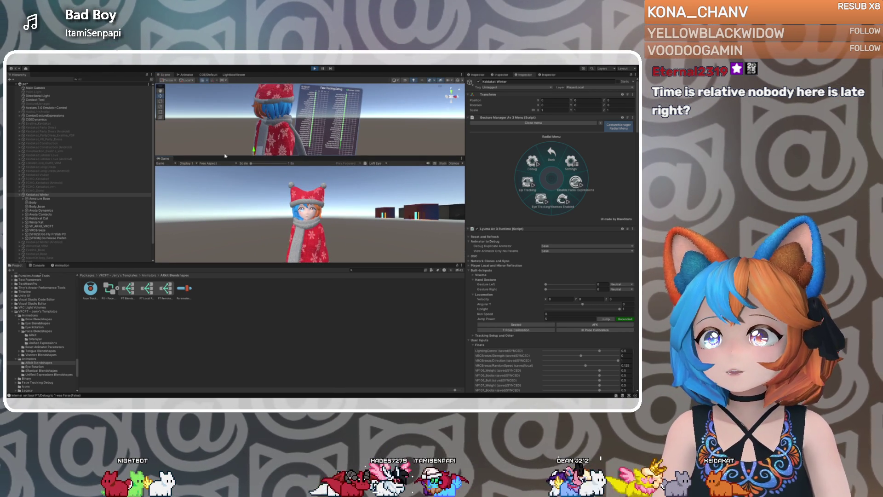
drag(164, 158, 226, 215)
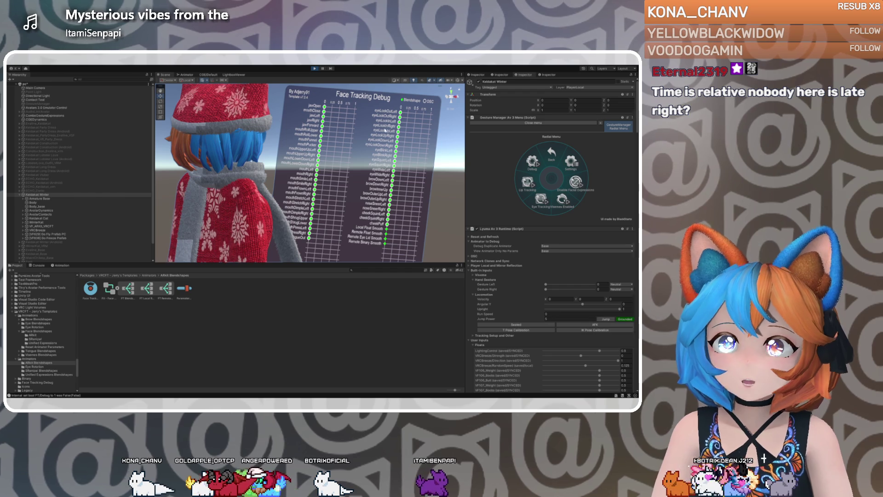
scroll(518, 287, down, 6)
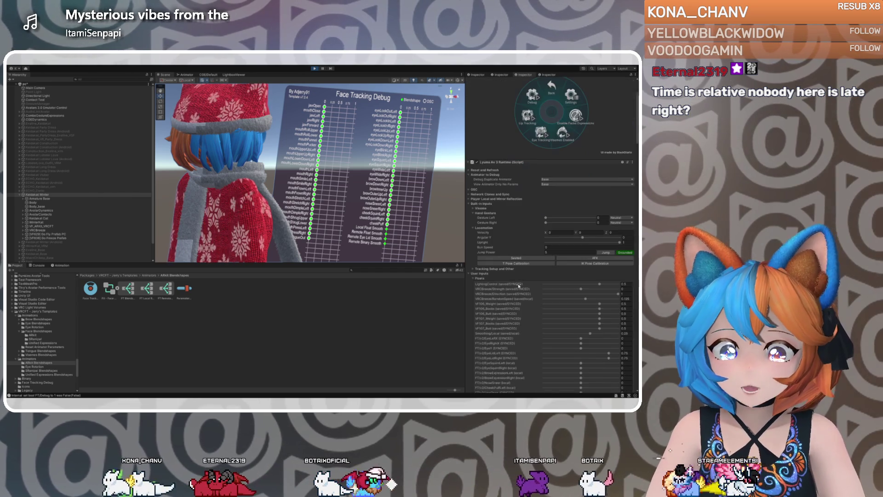
Set FT/v2/MouthLowerDown to 1 and raise MouthUpperUp to about 0.8 in the emulator
scroll(518, 287, down, 4)
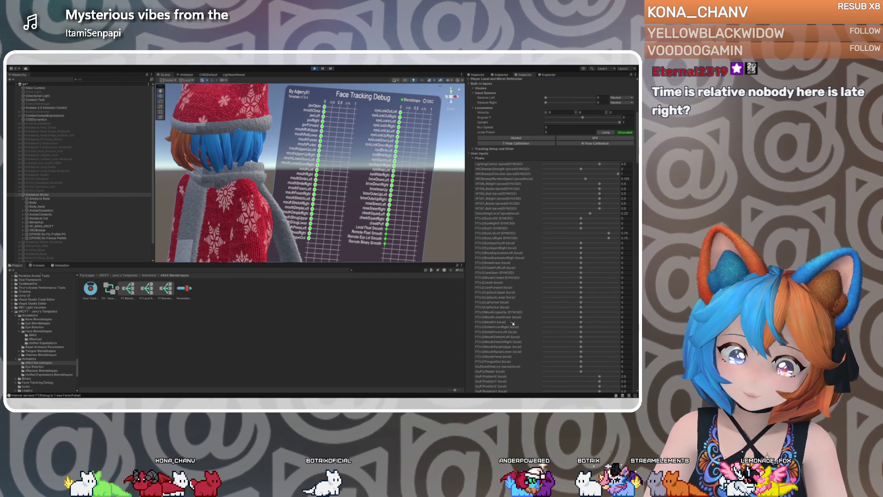
scroll(508, 322, down, 2)
scroll(516, 306, down, 1)
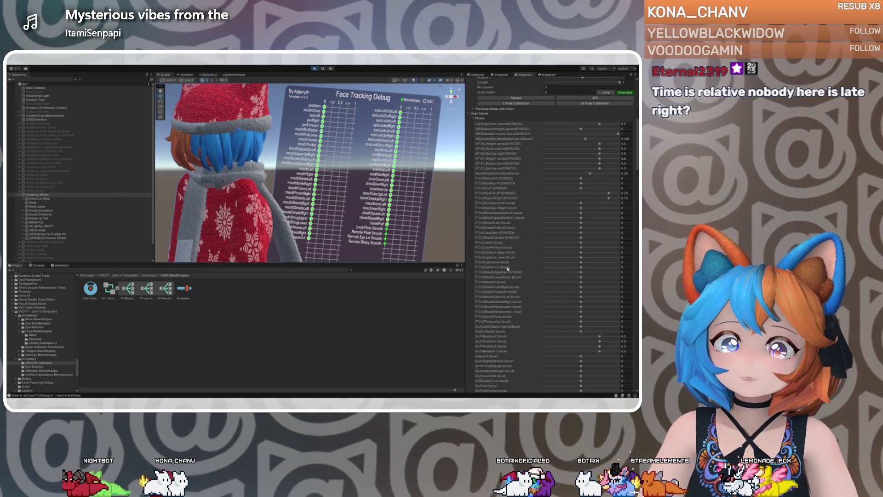
drag(573, 278, 634, 277)
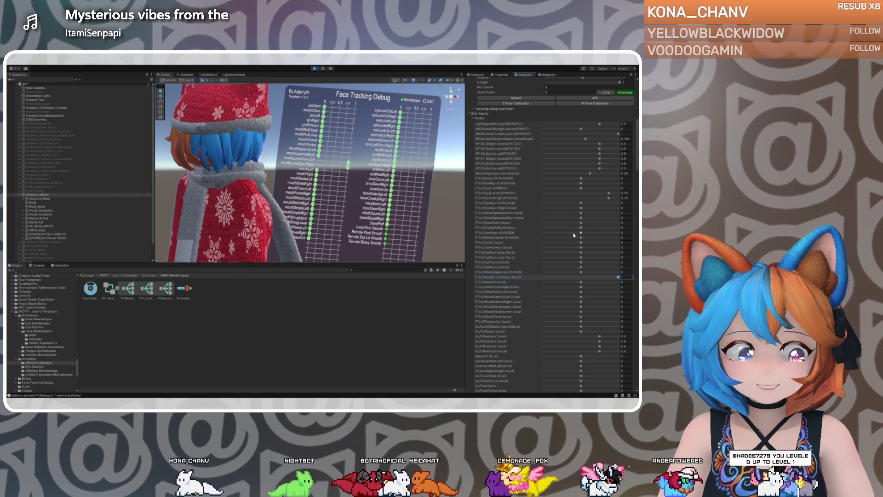
drag(582, 273, 605, 274)
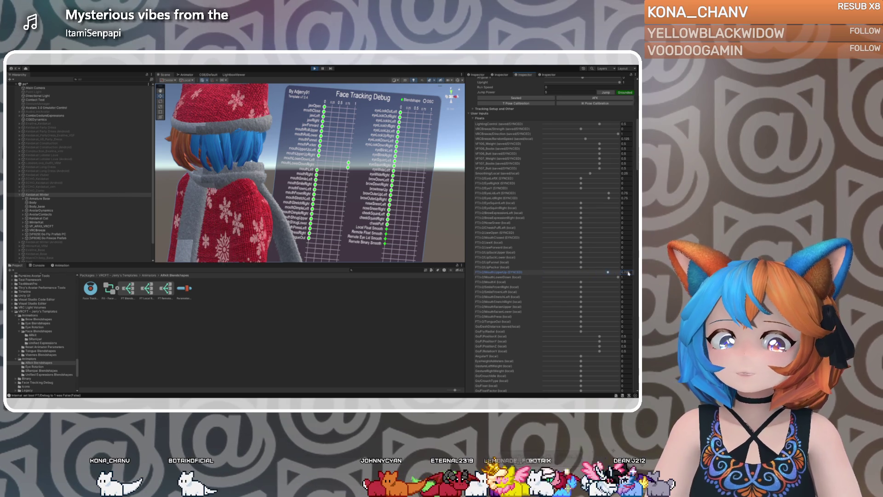
Set MouthUpperUp to 0.884, then sweep MouthX and SmileFrownRight (to 0.85) and back
click(610, 273)
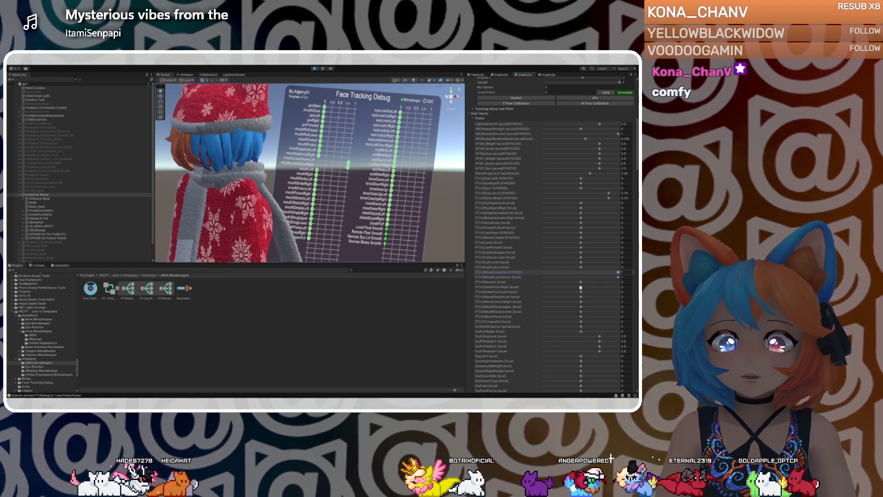
drag(581, 282, 622, 284)
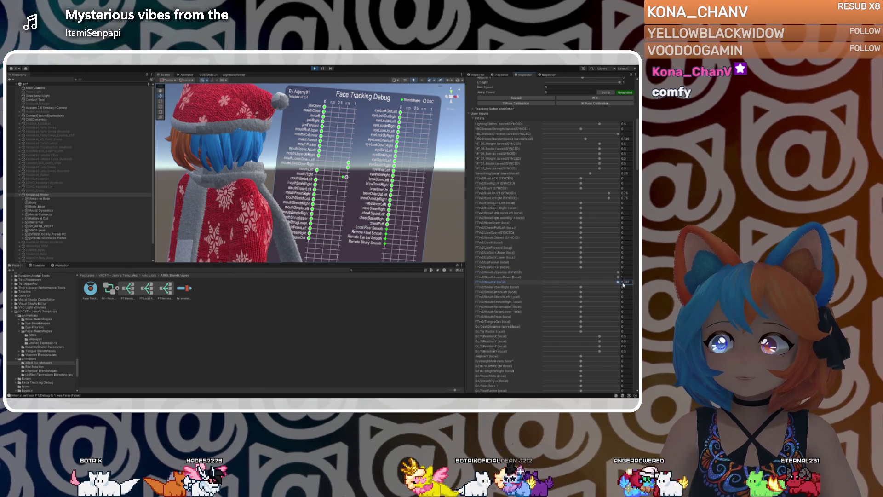
click(580, 287)
drag(581, 288, 613, 290)
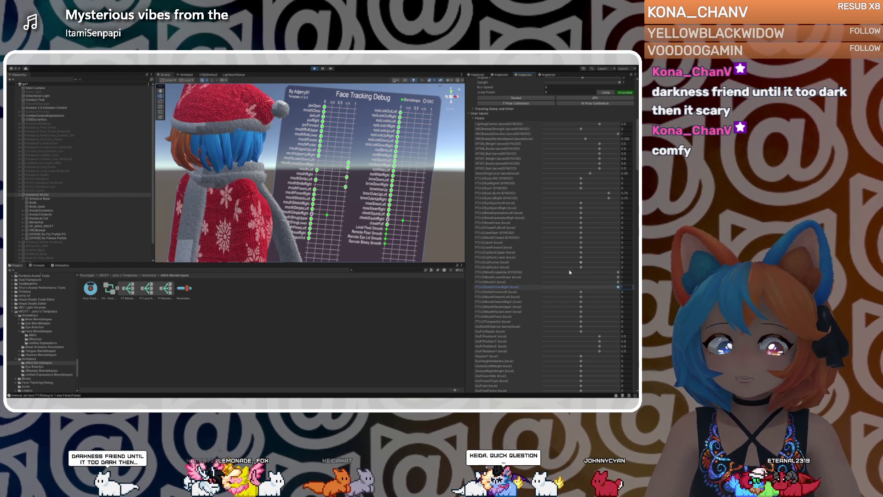
mouse_move(618, 283)
mouse_down()
mouse_move(522, 285)
mouse_move(583, 286)
mouse_up()
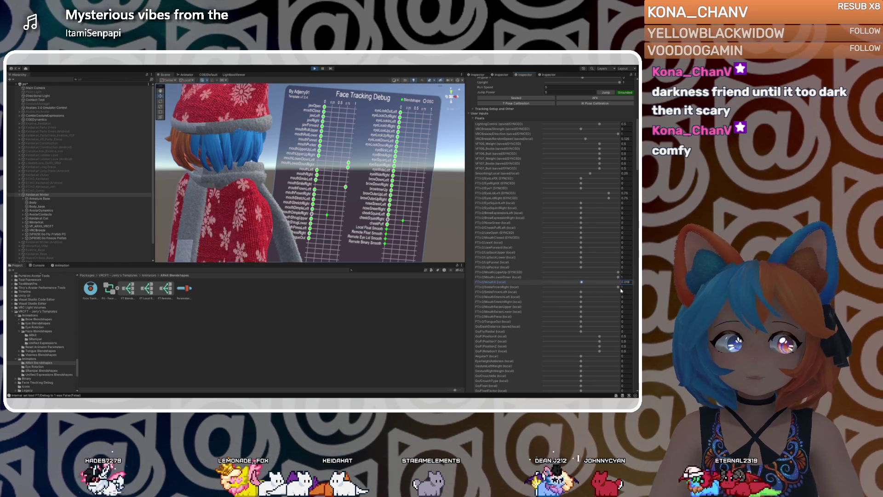
drag(618, 286, 582, 290)
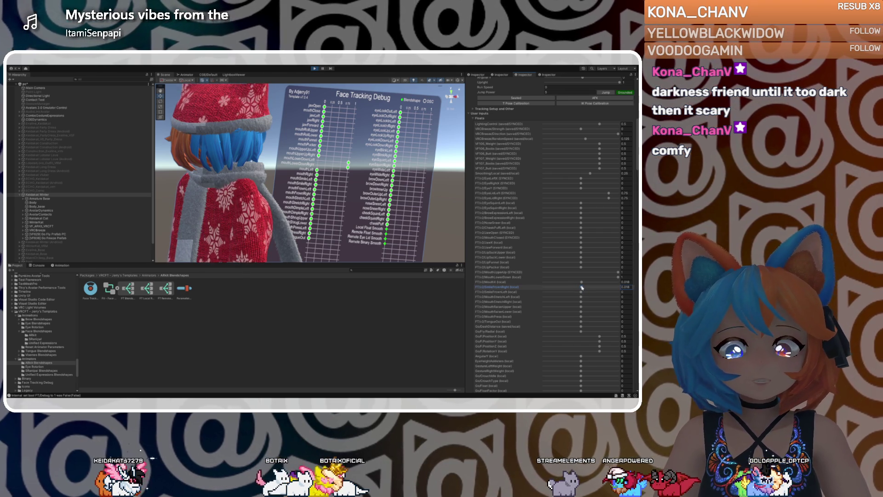
click(581, 282)
Reset SmileFrownRight, max NoseSneer and GoDashDistance, then sweep TongueOut between extremes
click(581, 287)
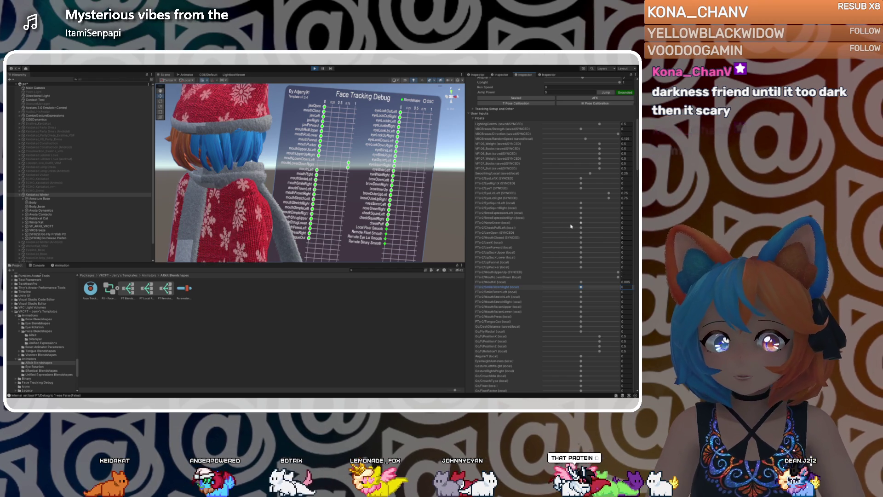
mouse_move(581, 223)
mouse_down()
mouse_move(633, 225)
mouse_move(562, 230)
mouse_up()
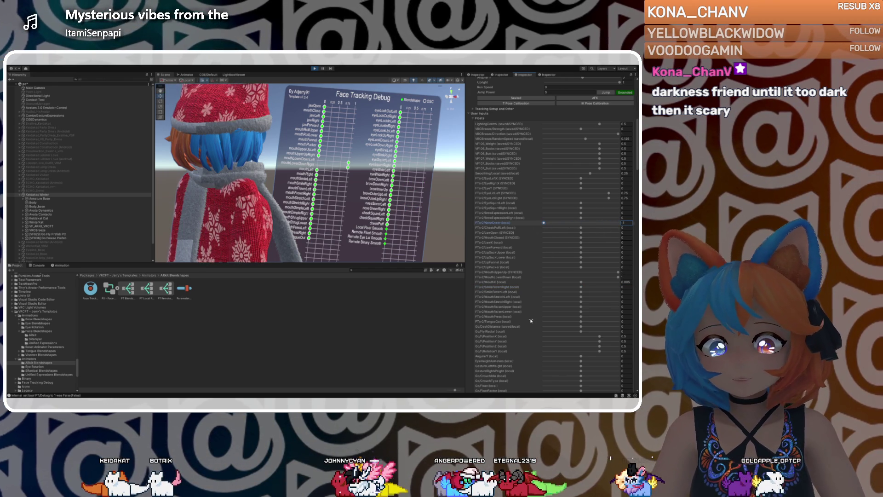
mouse_move(582, 326)
mouse_down()
mouse_move(634, 328)
mouse_move(551, 321)
mouse_up()
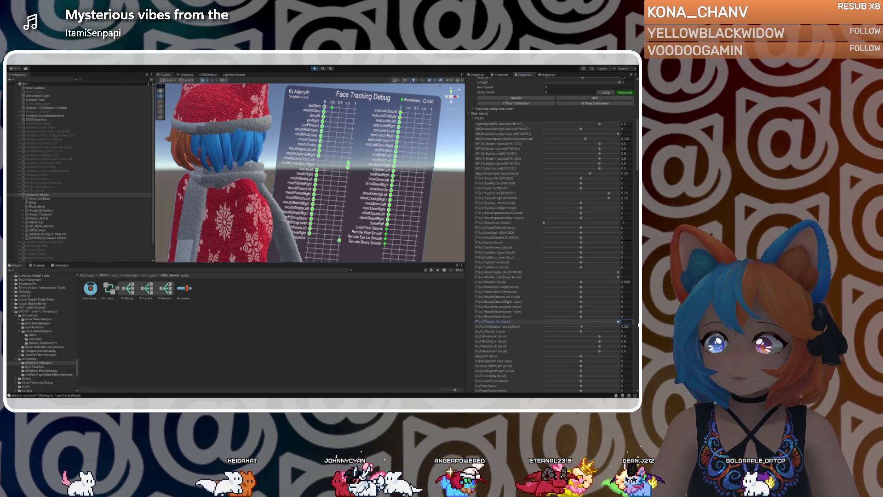
drag(627, 319, 638, 321)
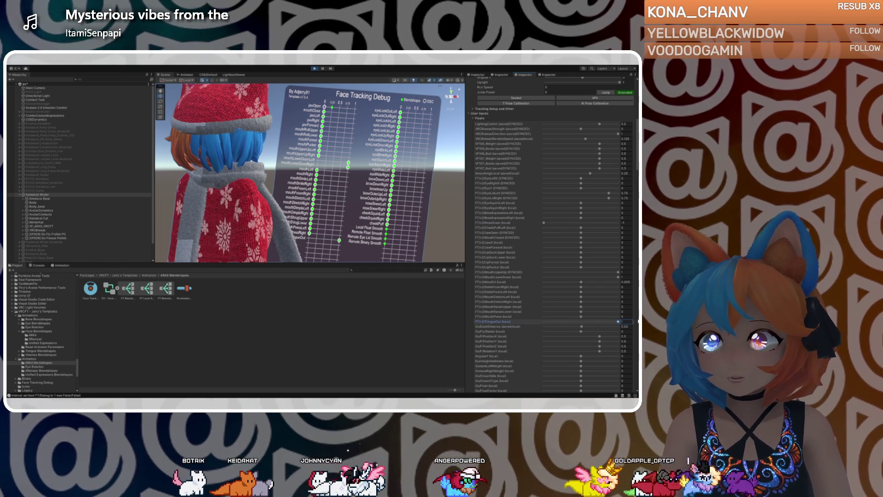
drag(545, 321, 604, 321)
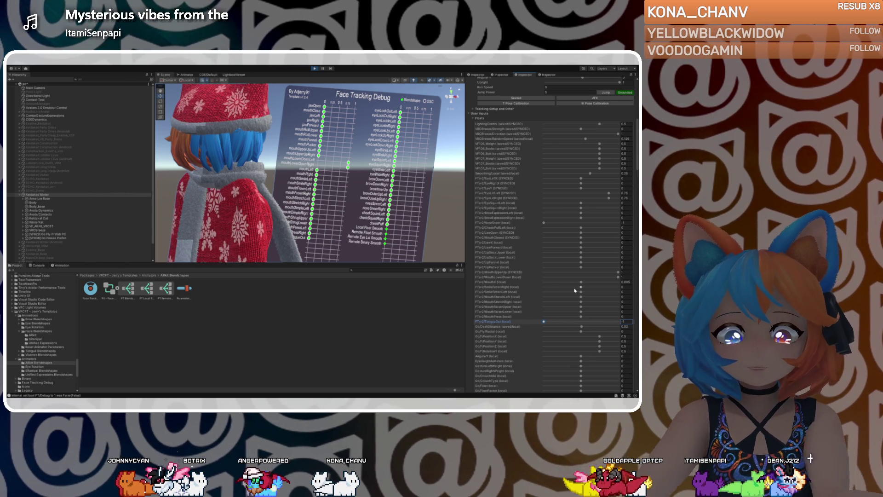
Centre TongueOut at about -0.006, then scroll the parameter list toward the OSC entries
click(575, 321)
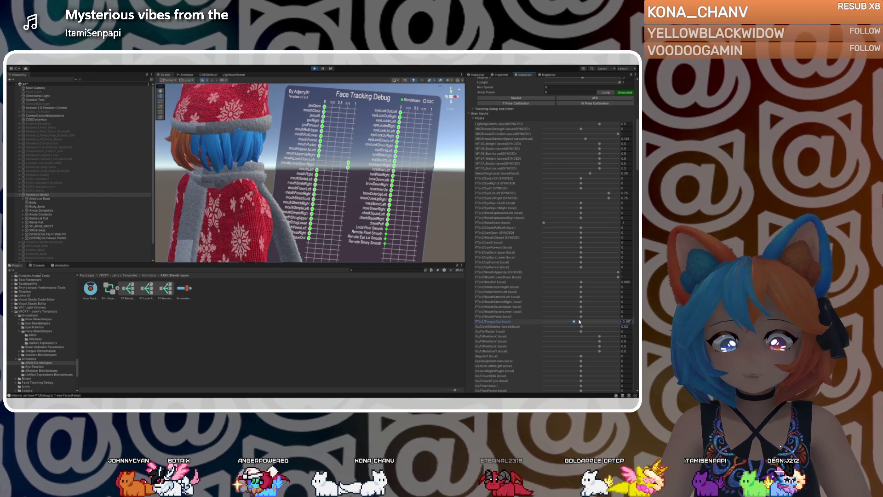
mouse_move(578, 321)
mouse_down()
mouse_move(626, 319)
mouse_move(538, 318)
mouse_move(598, 313)
mouse_move(571, 313)
mouse_move(583, 314)
mouse_up()
click(580, 327)
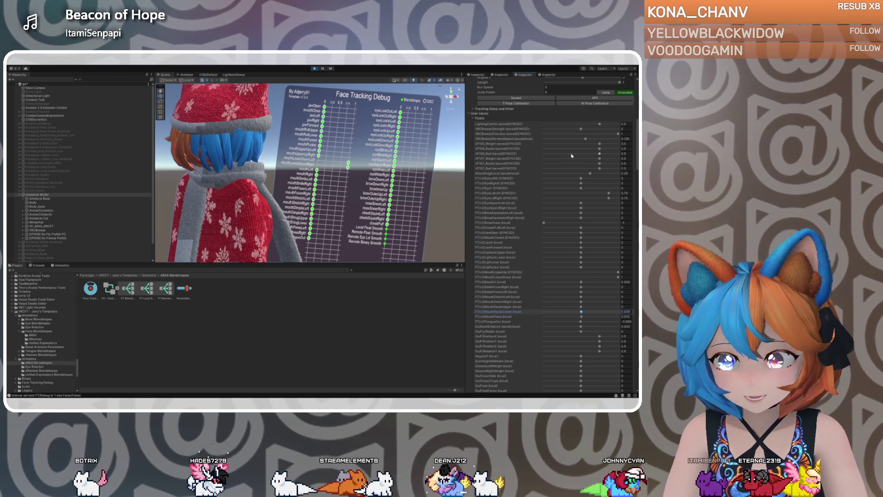
drag(636, 160, 632, 242)
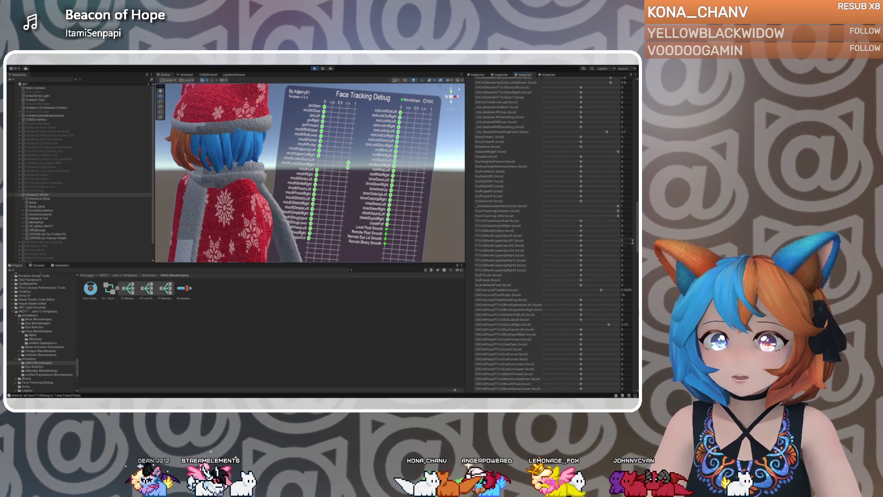
Raise MouthUpperUp to about 0.6 and max the OSC MouthRaiserUpper and MouthUpperUpLeft
drag(632, 242, 635, 262)
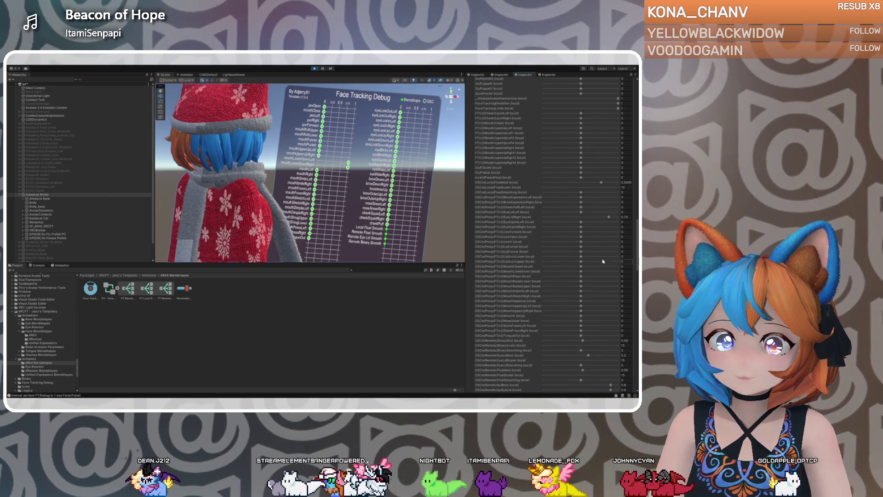
click(581, 286)
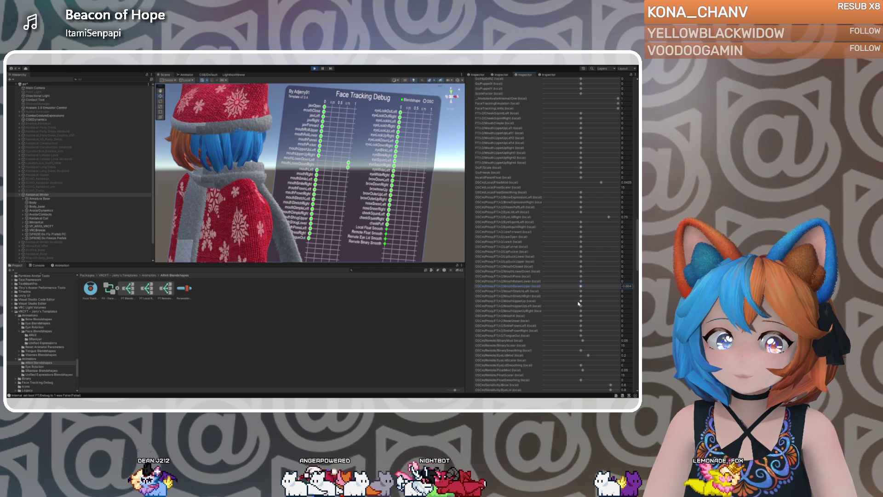
drag(581, 301, 618, 306)
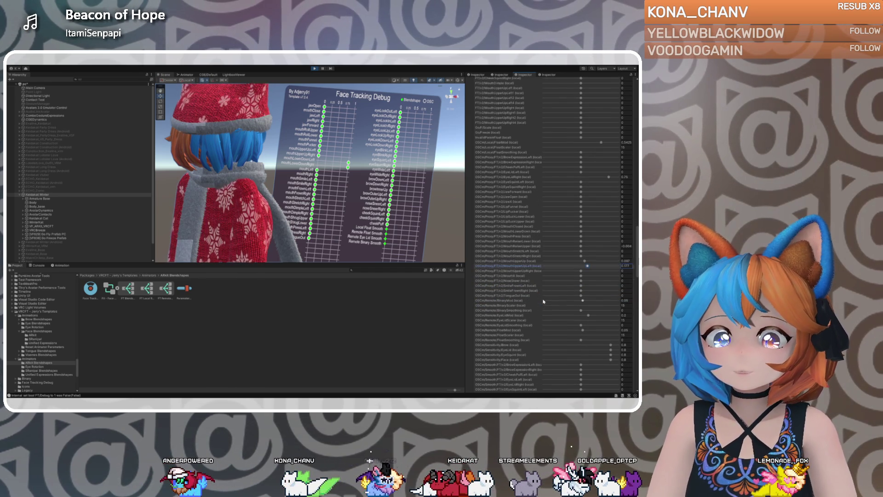
scroll(543, 299, down, 5)
scroll(543, 299, down, 3)
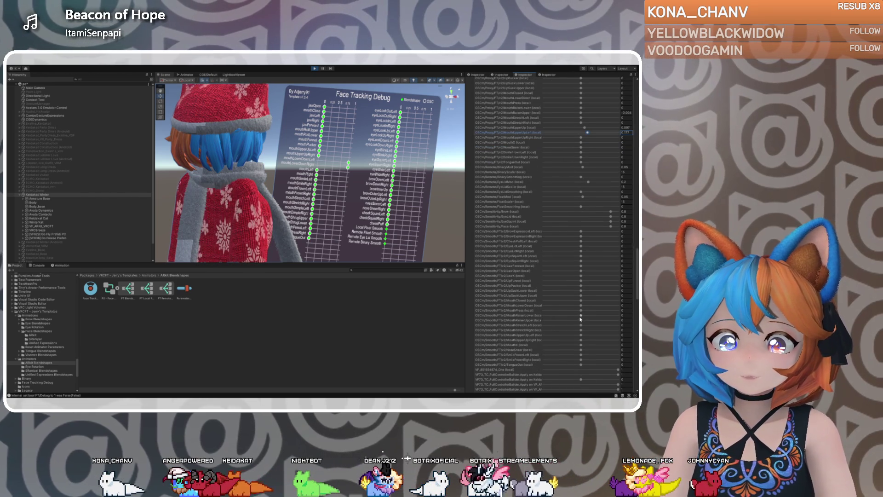
drag(581, 319, 625, 322)
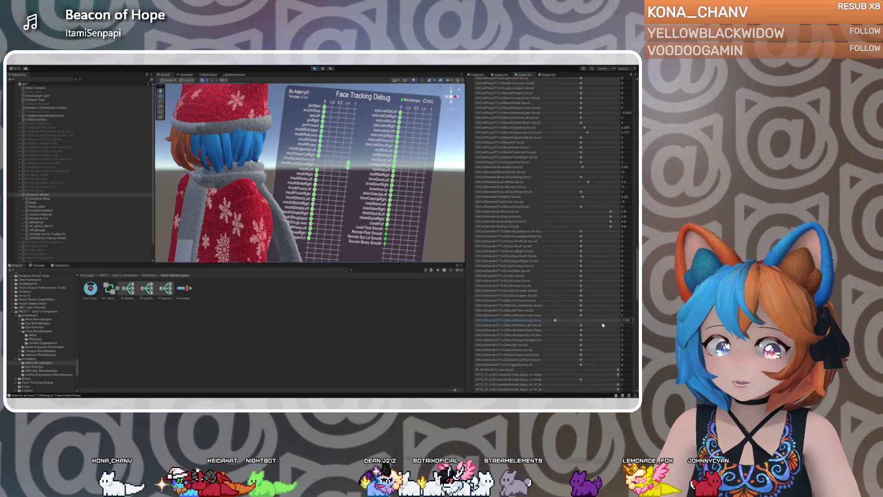
mouse_move(581, 335)
mouse_down()
mouse_move(627, 338)
mouse_move(618, 340)
mouse_up()
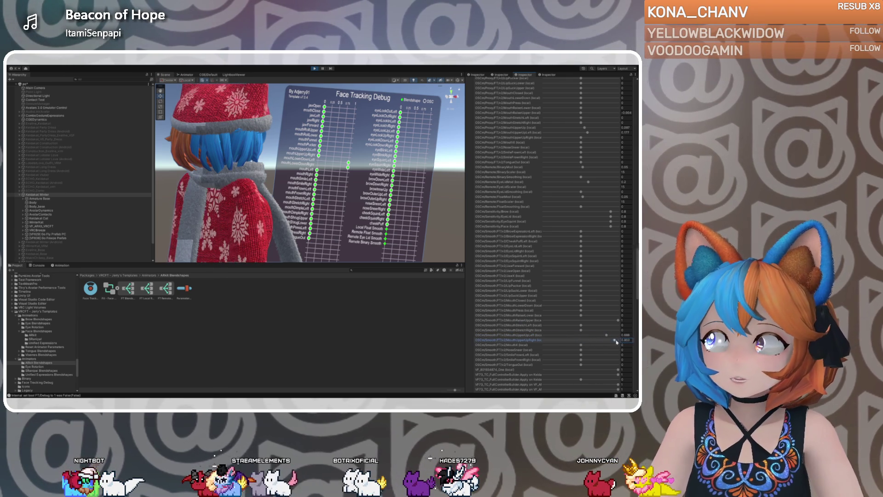
Scroll back up the list and return MouthLowerDown from 1 to zero
scroll(555, 327, down, 3)
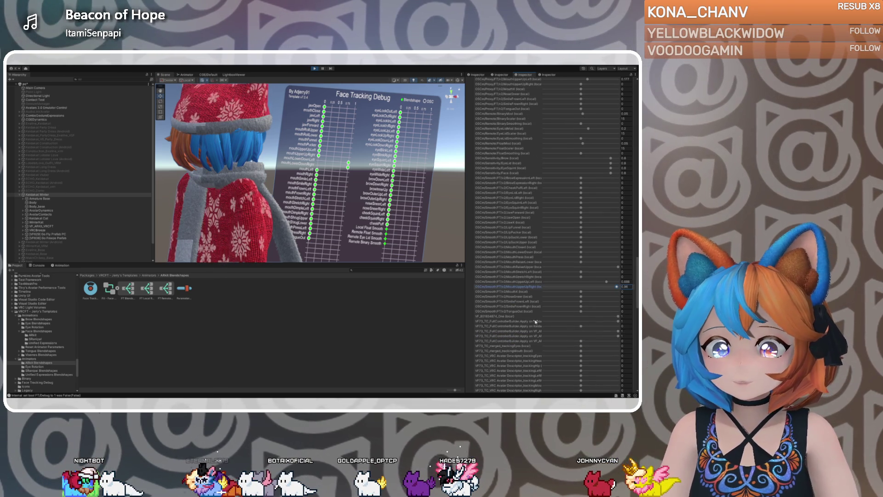
scroll(534, 320, down, 6)
scroll(526, 306, up, 3)
drag(638, 294, 637, 85)
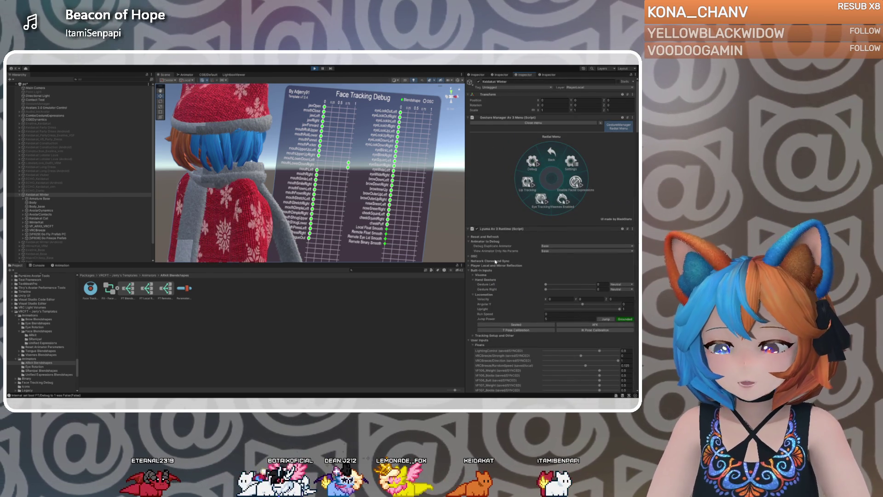
scroll(470, 247, down, 5)
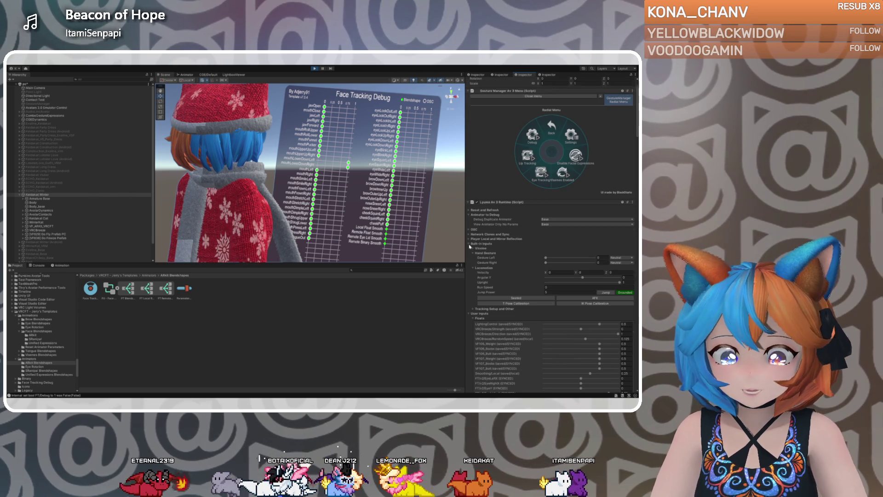
scroll(470, 247, down, 4)
scroll(471, 253, down, 1)
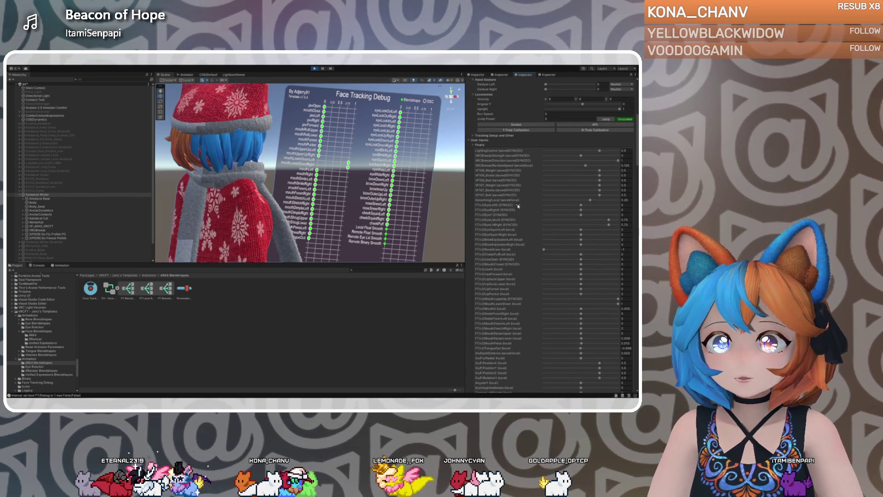
scroll(589, 209, down, 3)
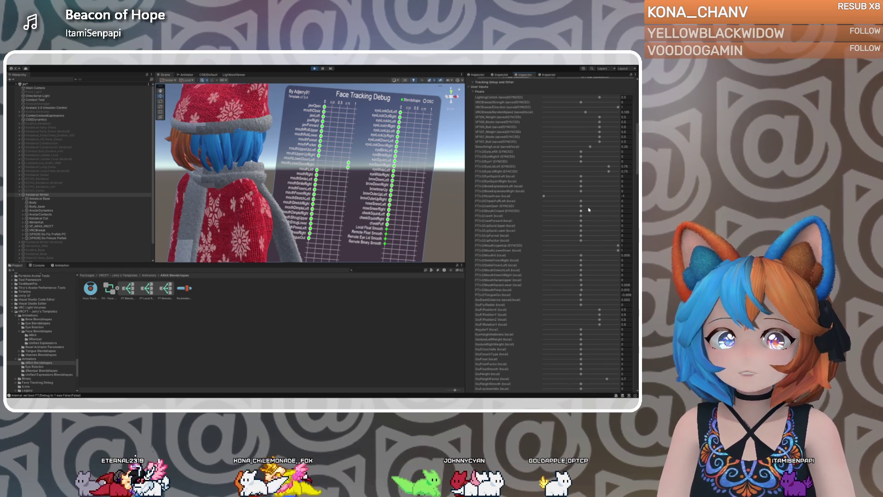
scroll(547, 221, up, 2)
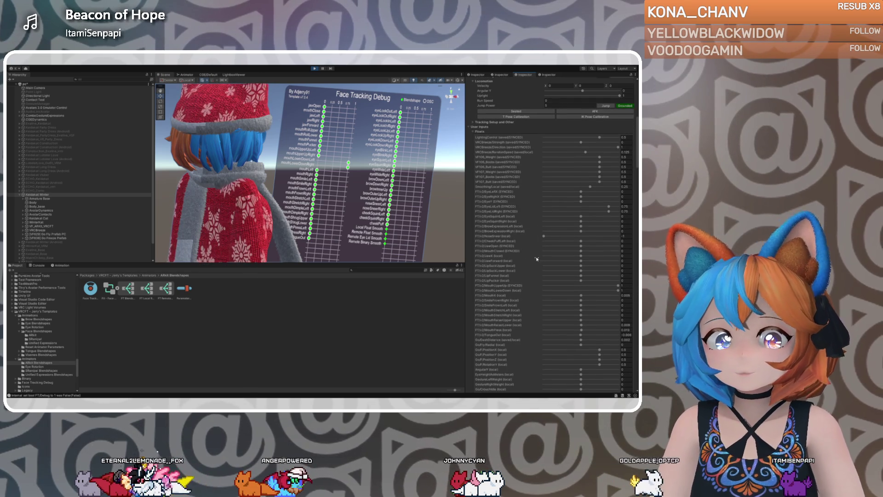
drag(618, 291, 581, 293)
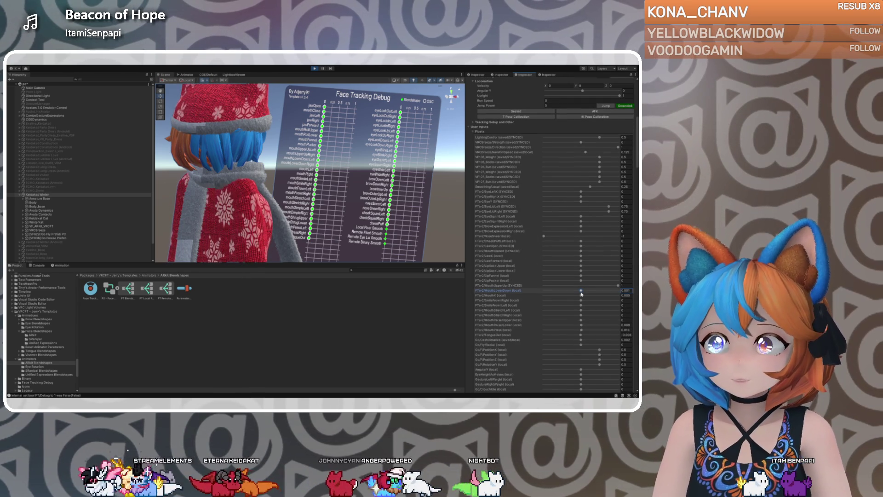
scroll(534, 285, down, 5)
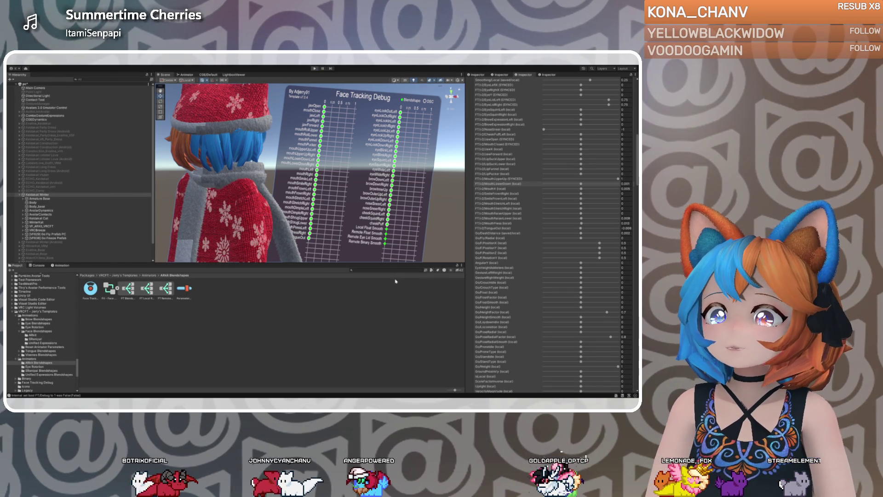
Leave and re-enter Play mode to preview the avatar, zooming the Game view out
key(ctrl+p)
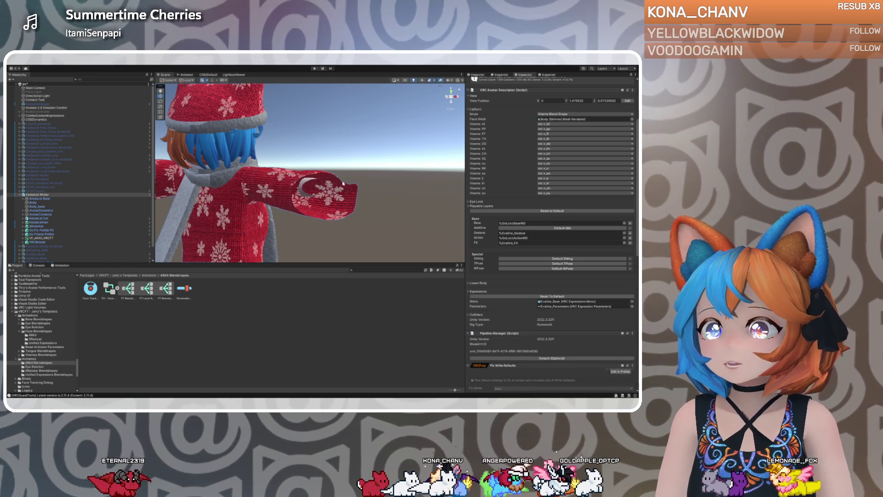
key(ctrl+p)
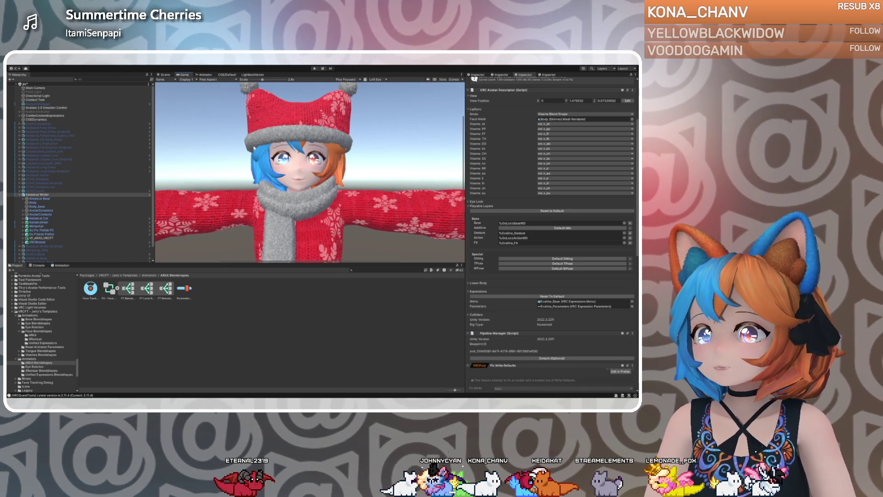
scroll(304, 138, down, 3)
scroll(304, 138, down, 3)
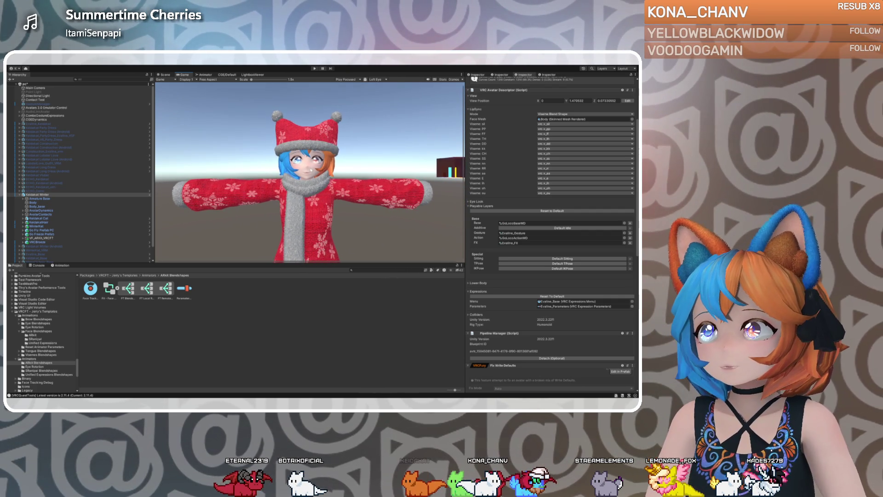
scroll(311, 166, down, 1)
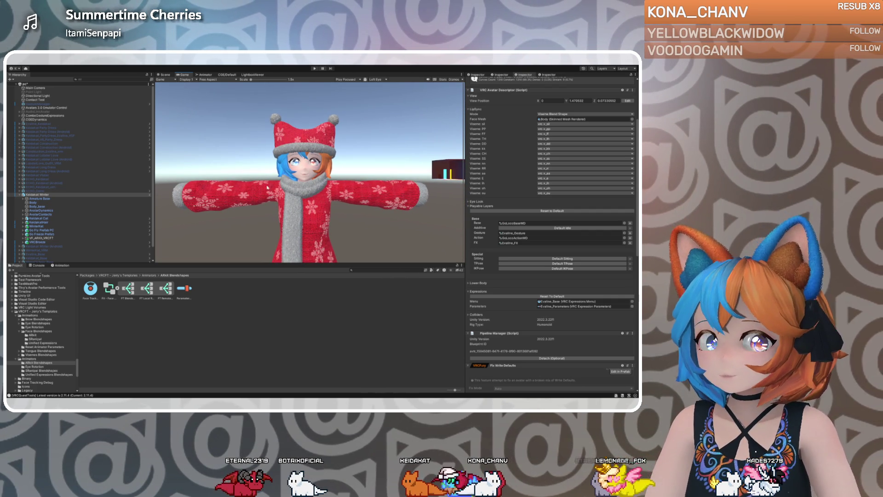
Back in the Scene view, orbit to face the avatar front-on and select VF_ARKit_VRCFT
click(164, 74)
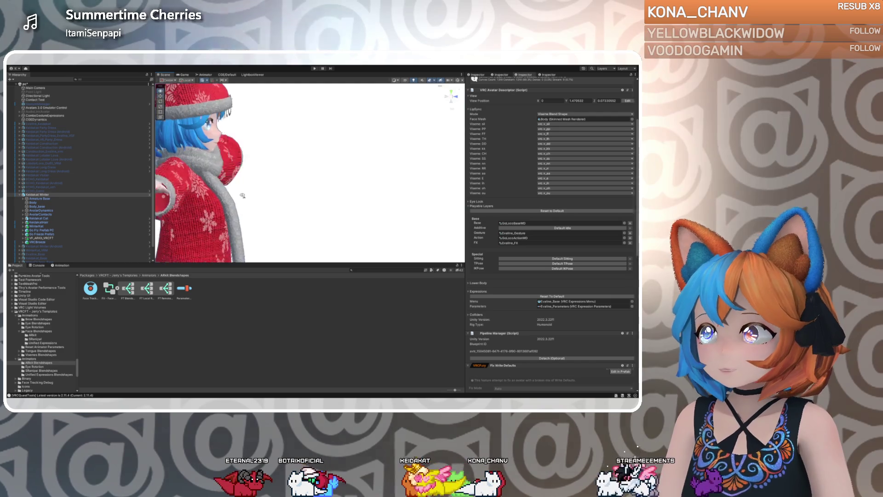
alt+drag(242, 195, 294, 201)
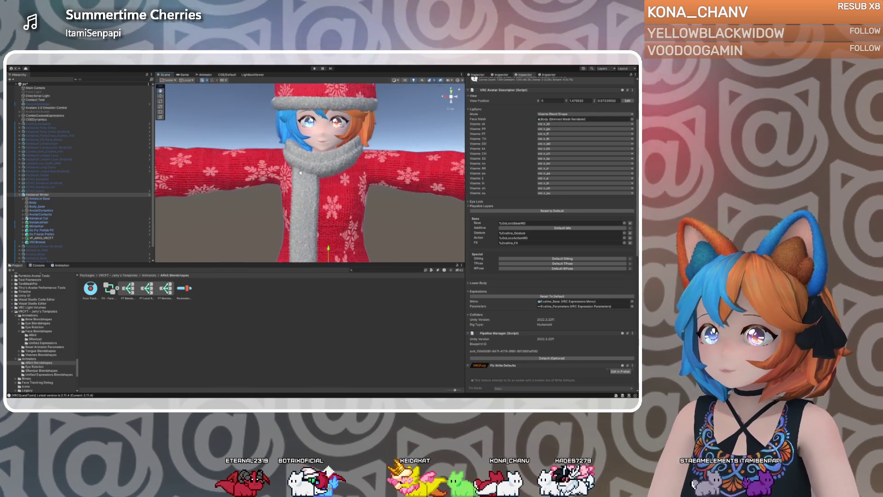
scroll(294, 201, down, 2)
click(41, 237)
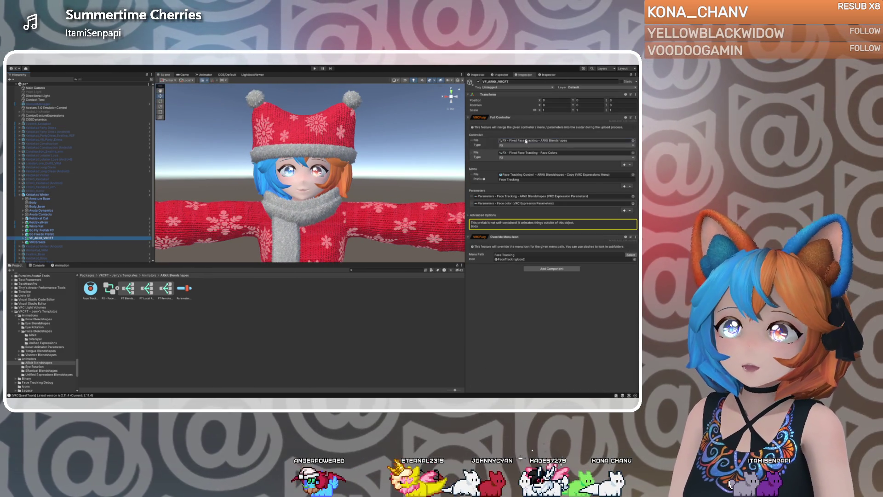
Open the FX - Fixed Face Tracking controller and its FT Blendshape Driver blend tree
click(565, 140)
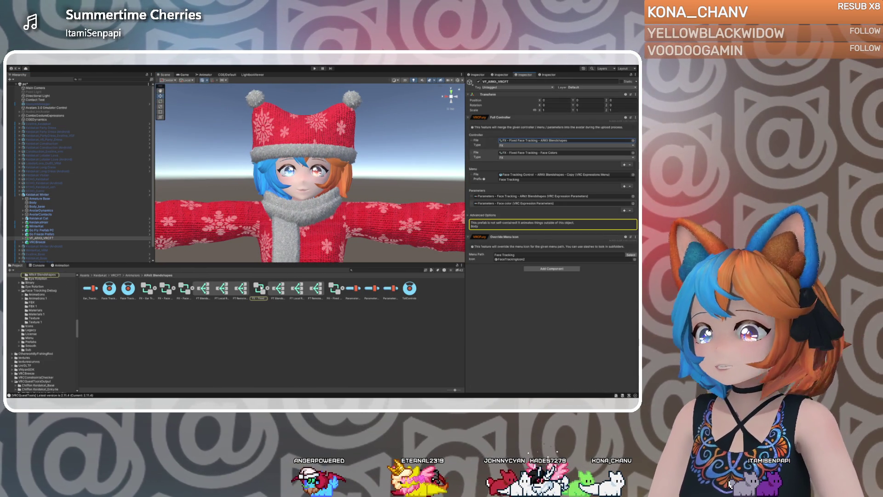
double_click(259, 288)
click(355, 198)
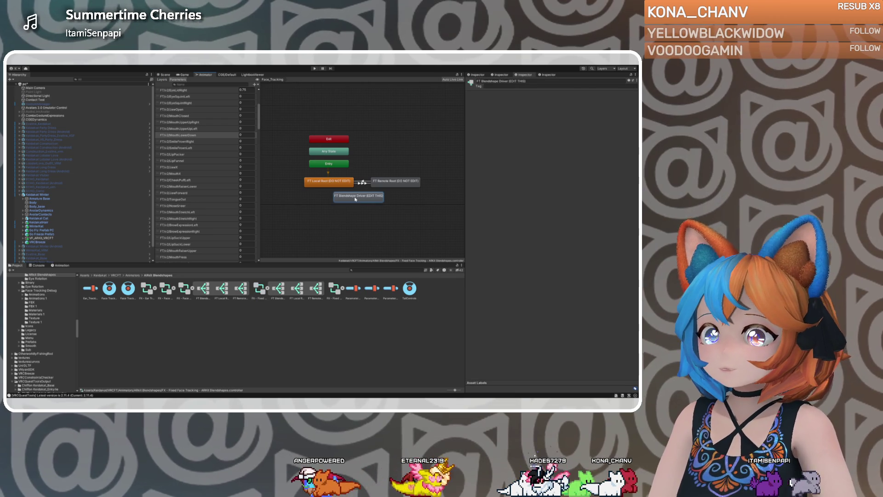
double_click(355, 198)
Inspect the Limits node, then the FT Blendshape Driver root node with its motion list
click(362, 203)
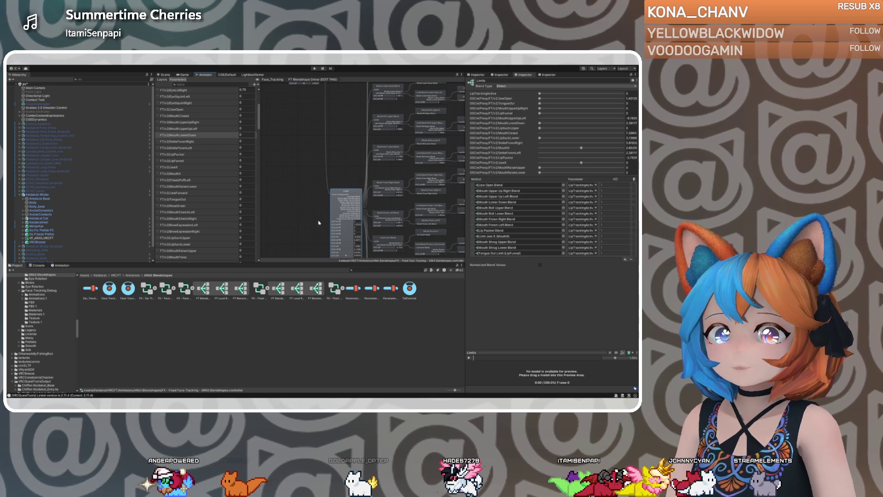
click(330, 191)
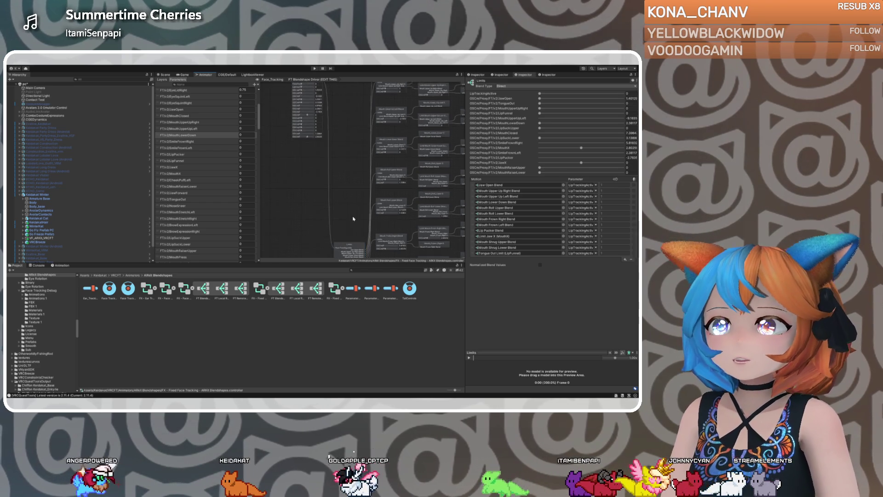
scroll(358, 175, down, 5)
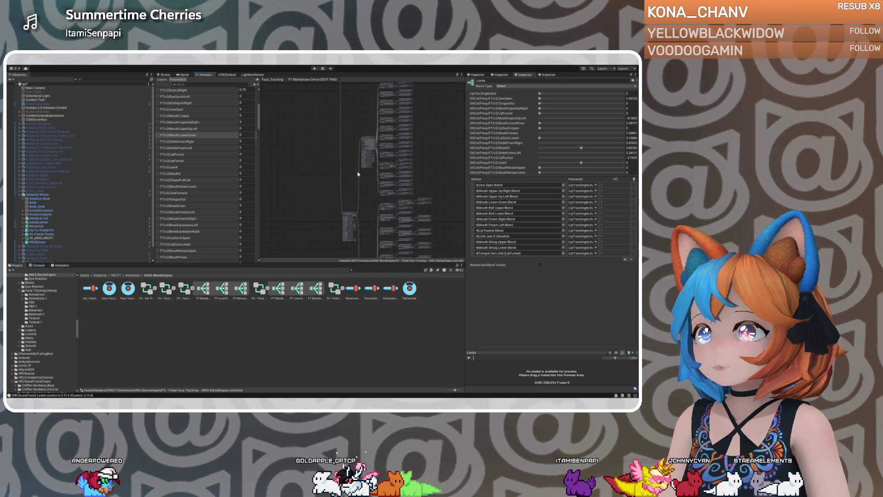
scroll(368, 186, up, 3)
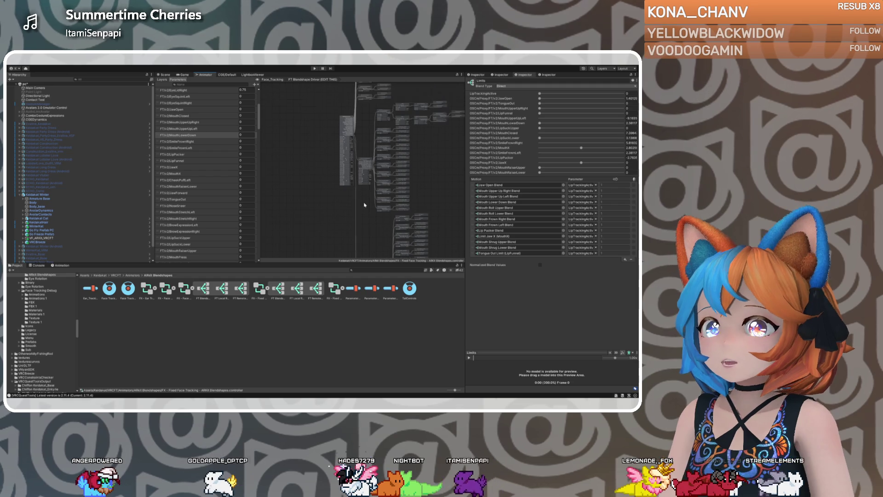
scroll(365, 165, up, 3)
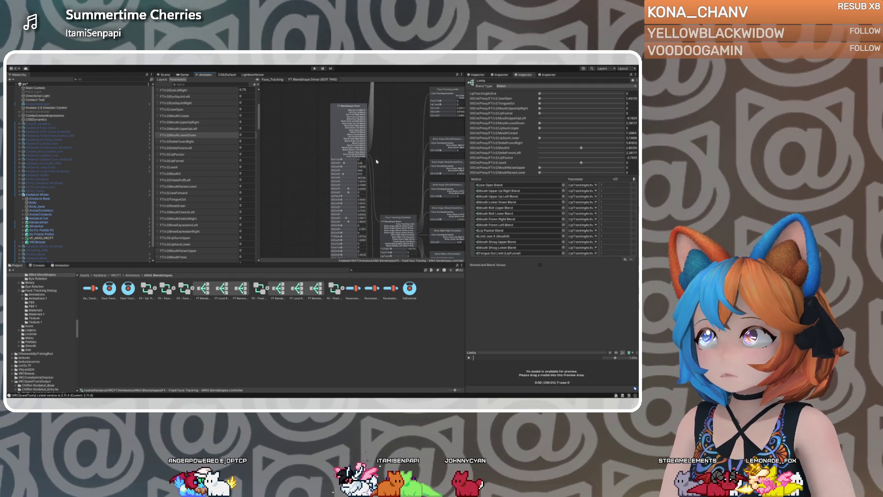
click(362, 141)
scroll(502, 262, down, 2)
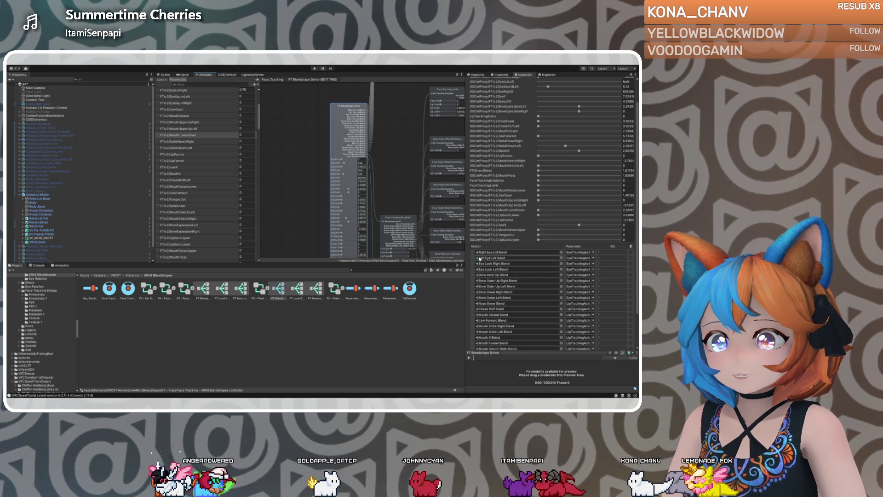
Ping the Right Eye Lid, Left Eye Lid and Brow Inner Up Blend motions from the Motion list
click(474, 253)
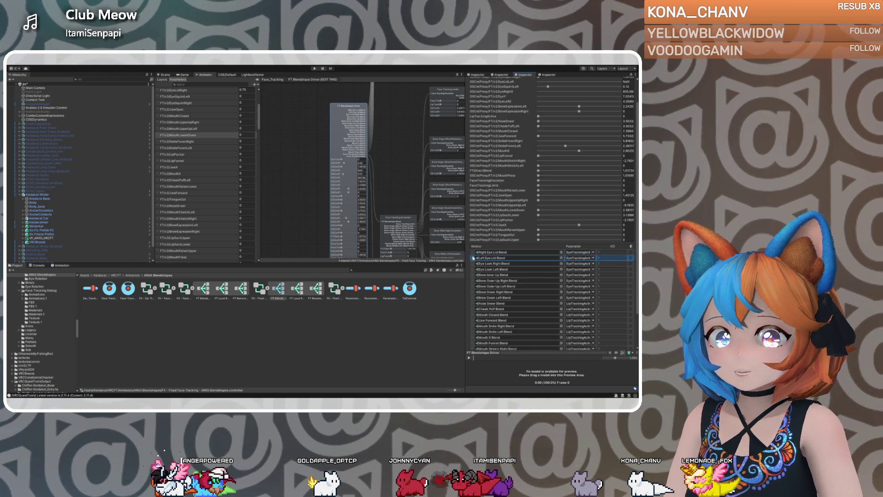
click(473, 259)
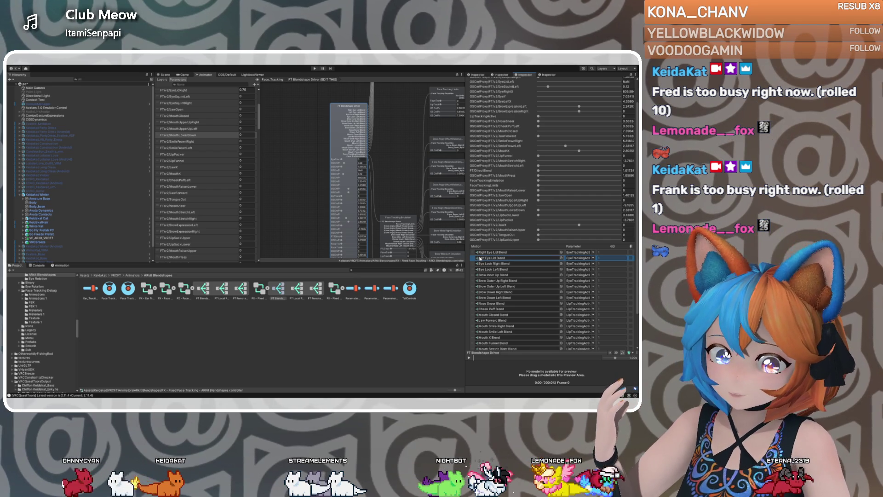
scroll(485, 270, down, 1)
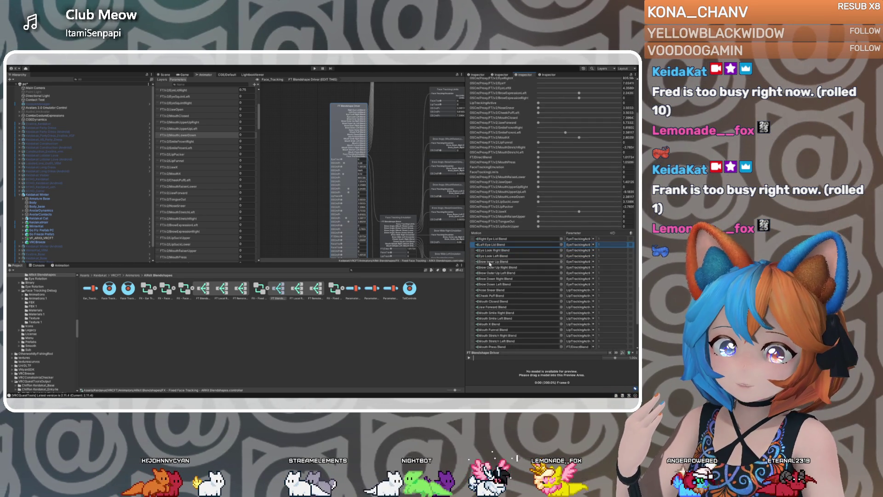
click(487, 262)
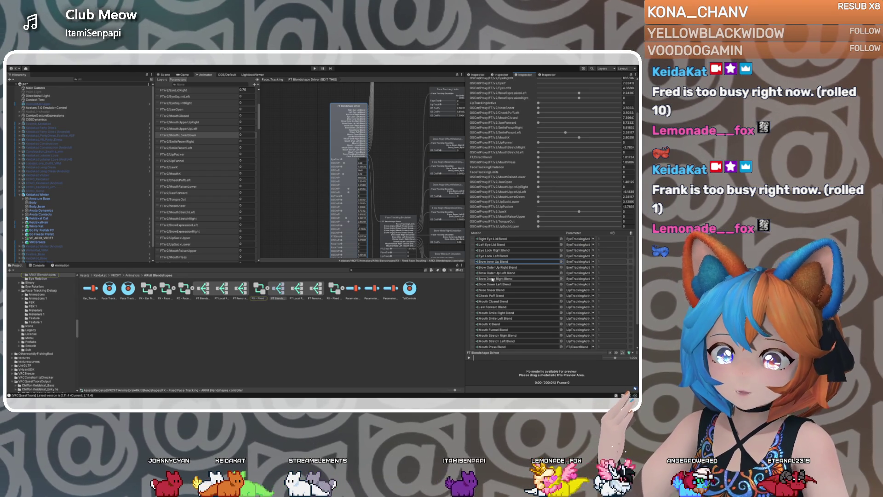
scroll(491, 278, down, 1)
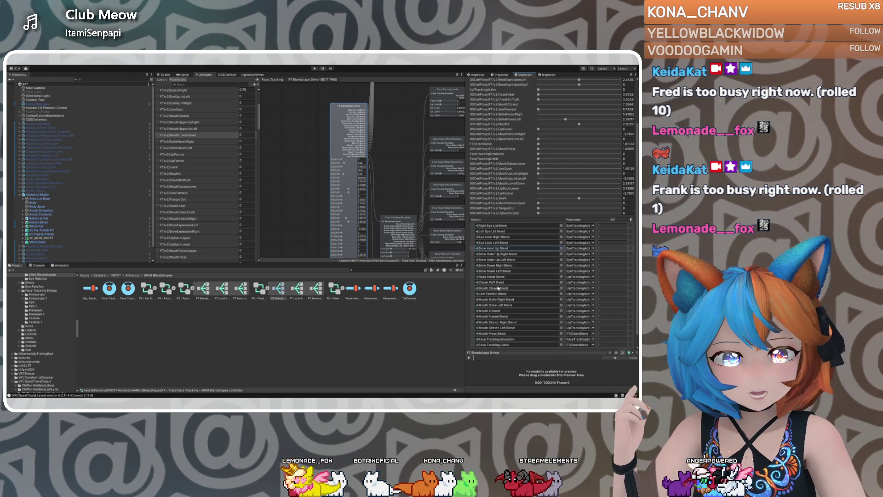
scroll(498, 295, down, 1)
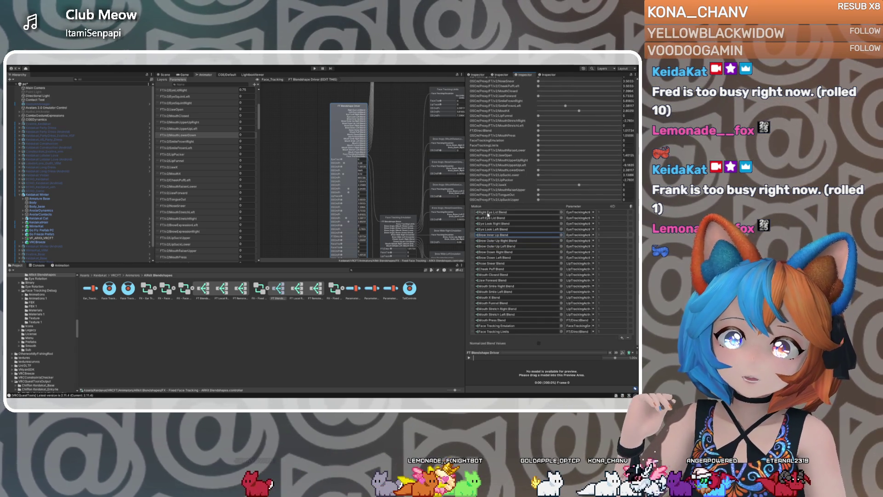
click(472, 217)
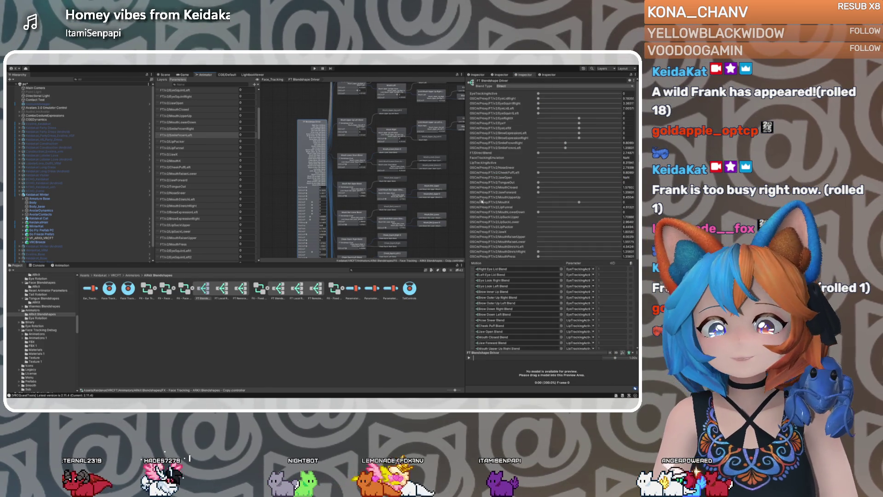
scroll(477, 197, down, 3)
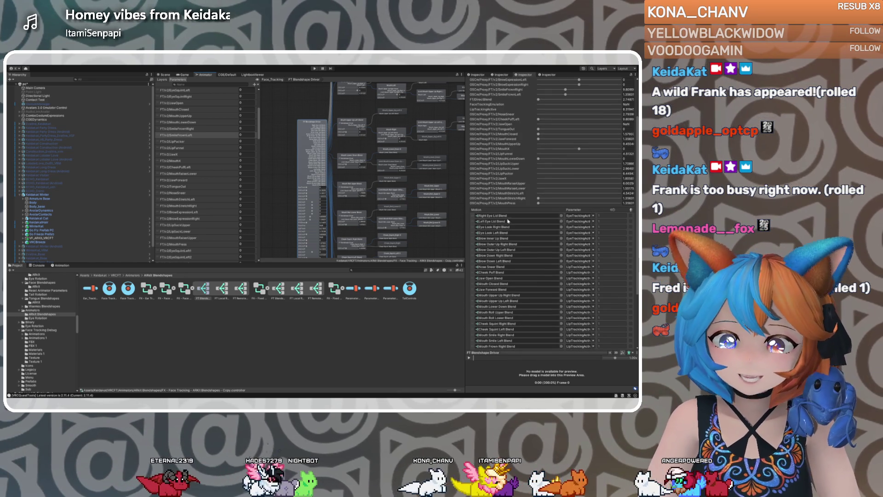
scroll(497, 221, down, 2)
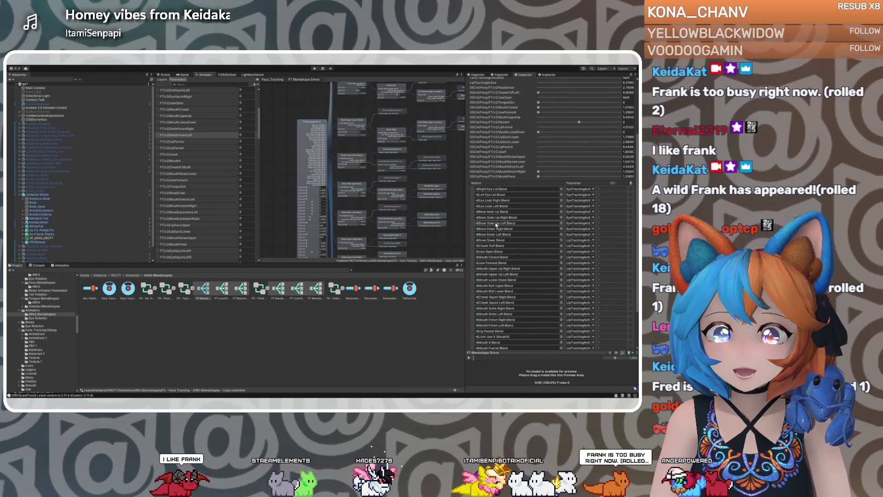
scroll(499, 227, down, 1)
scroll(494, 229, down, 2)
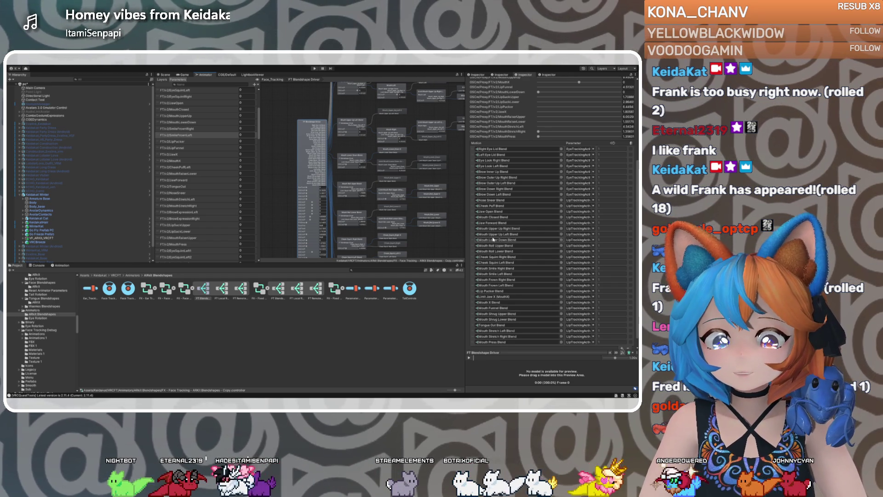
scroll(495, 207, up, 1)
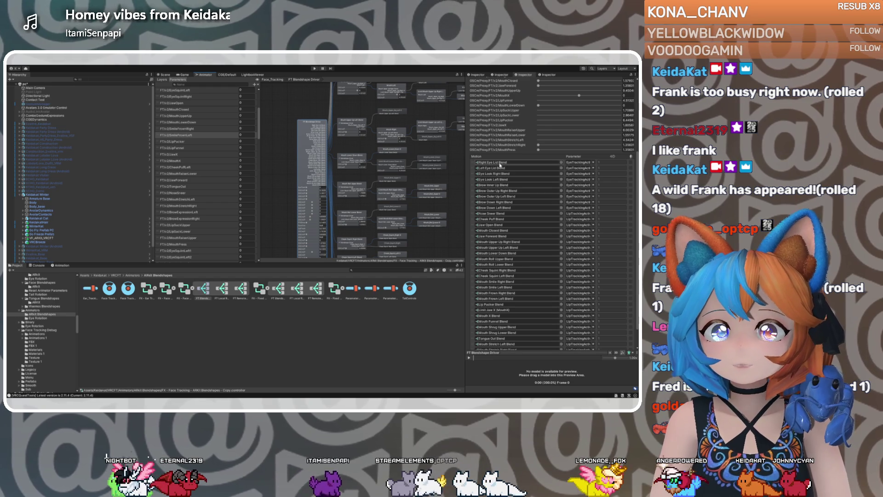
double_click(500, 180)
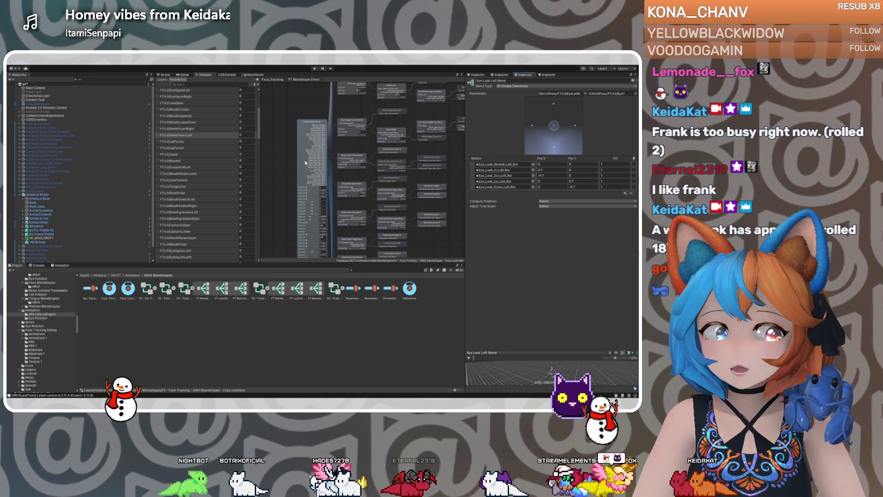
click(405, 177)
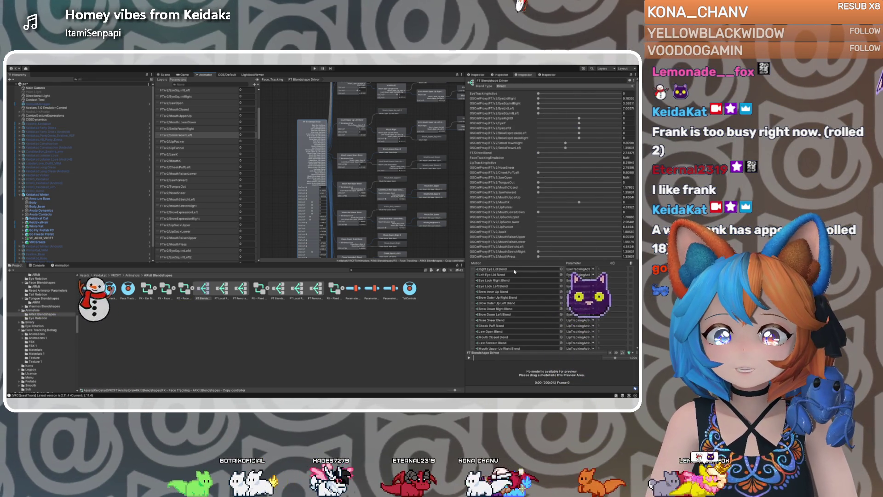
double_click(532, 268)
click(506, 165)
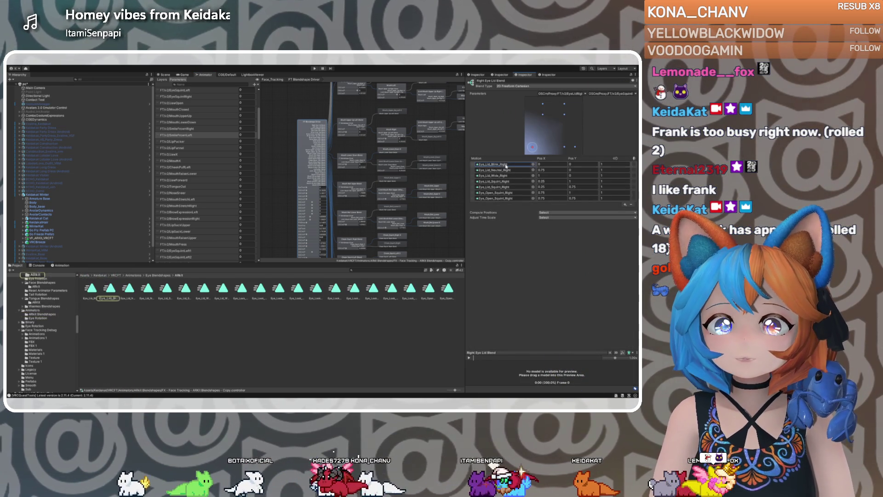
click(575, 94)
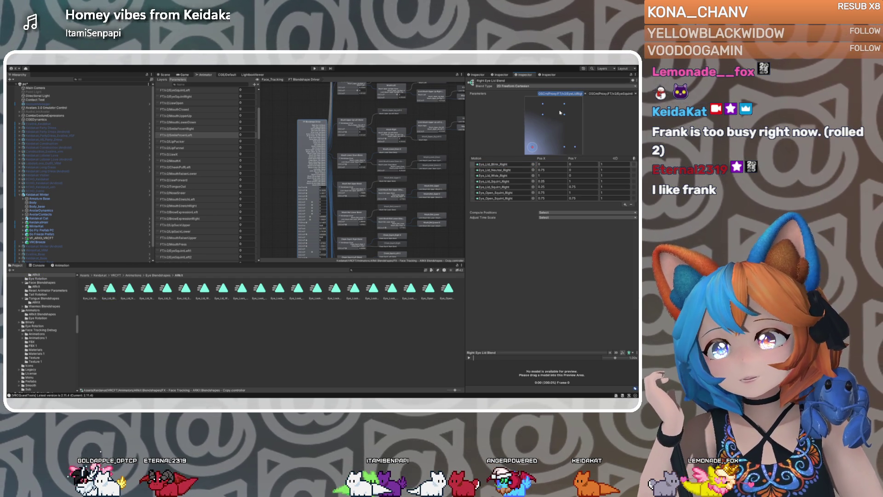
scroll(452, 153, down, 3)
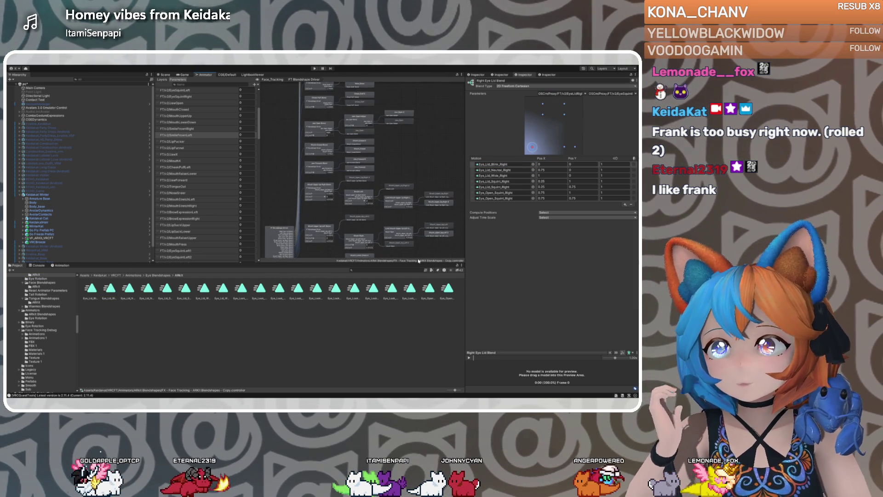
Inspect the Brow Down Right Blend's Direct and 1D trees, then the Brow Outer Up Left Direct tree
scroll(444, 201, down, 5)
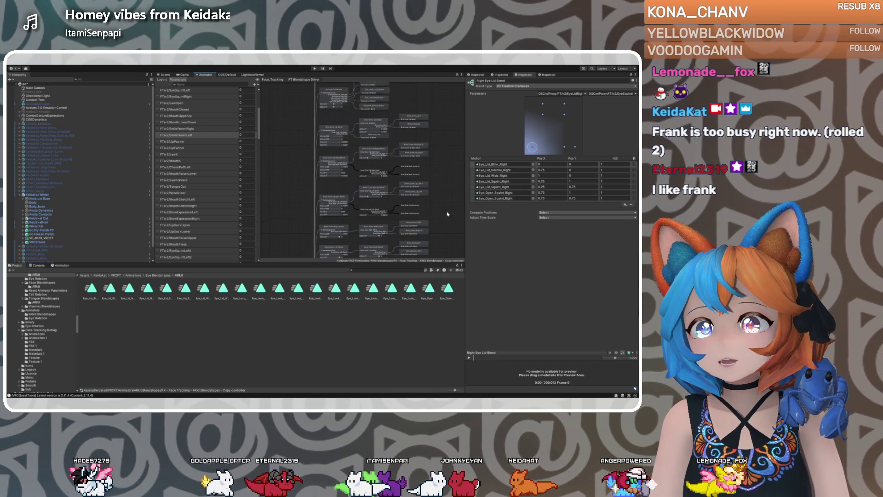
scroll(437, 214, up, 3)
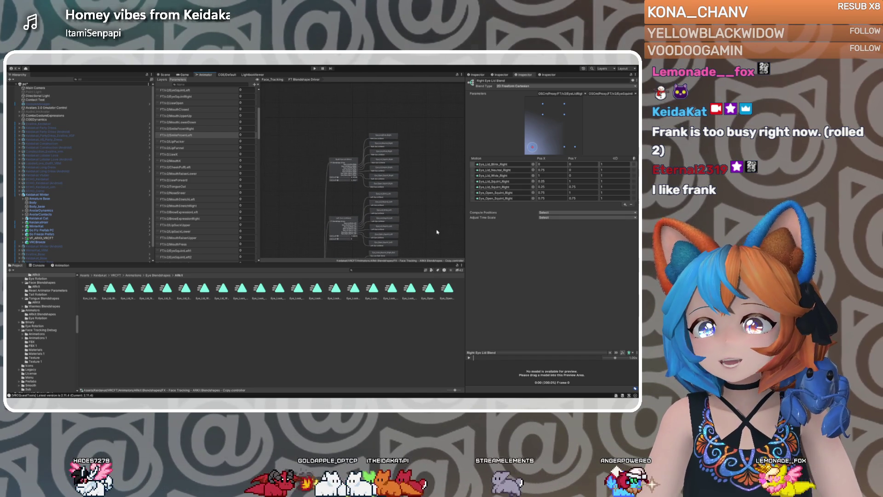
scroll(427, 200, down, 5)
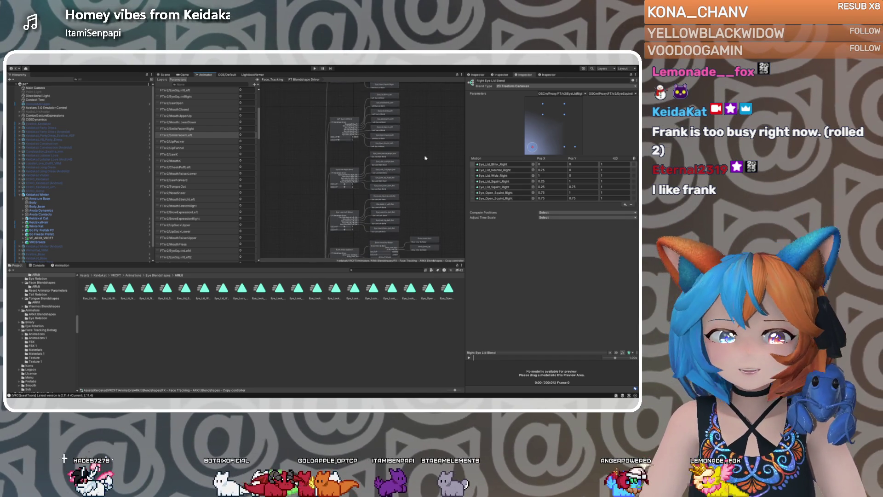
scroll(423, 147, down, 5)
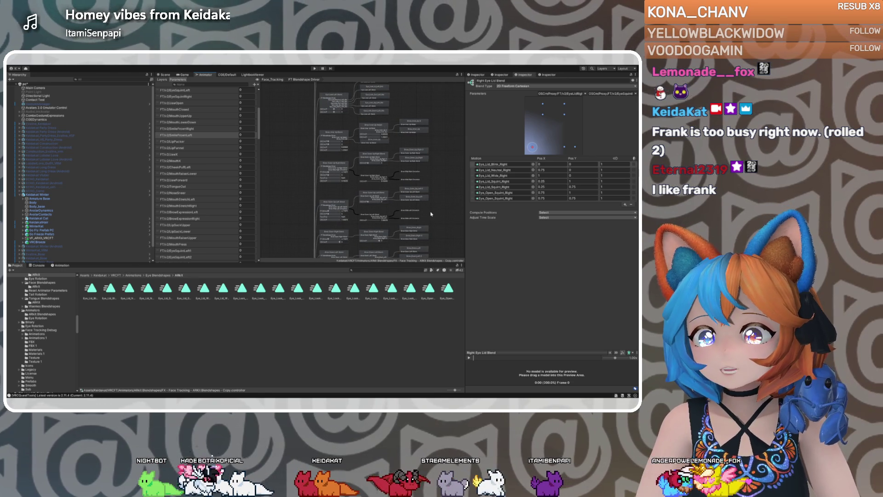
scroll(414, 214, down, 4)
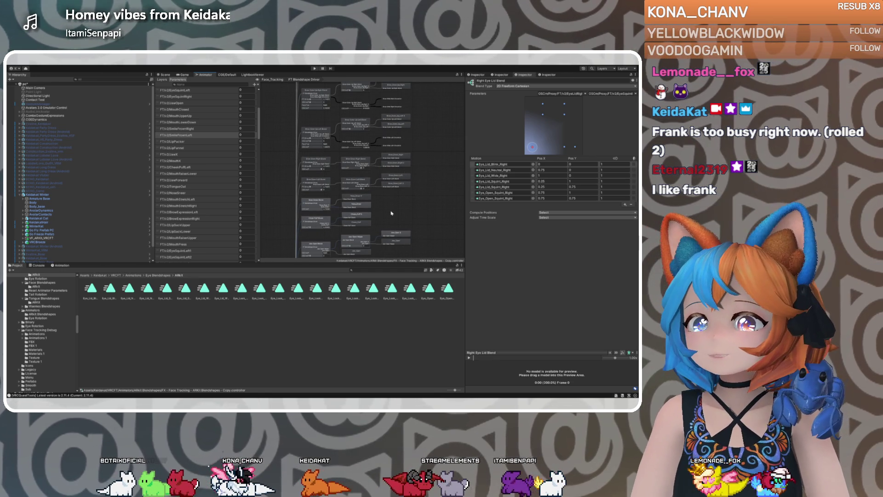
click(314, 162)
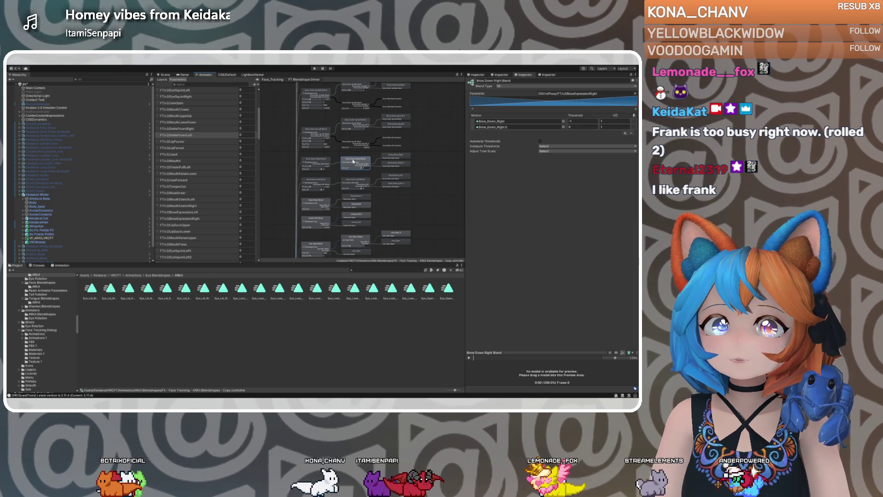
click(323, 163)
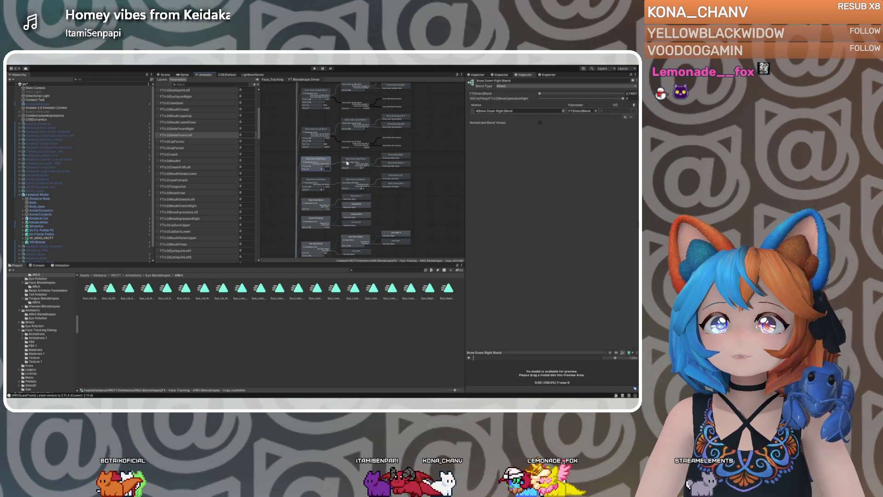
click(358, 162)
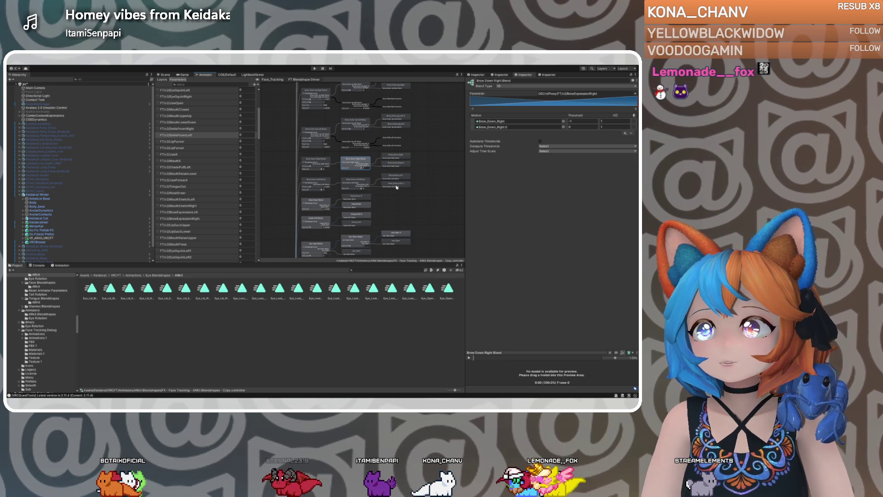
click(362, 134)
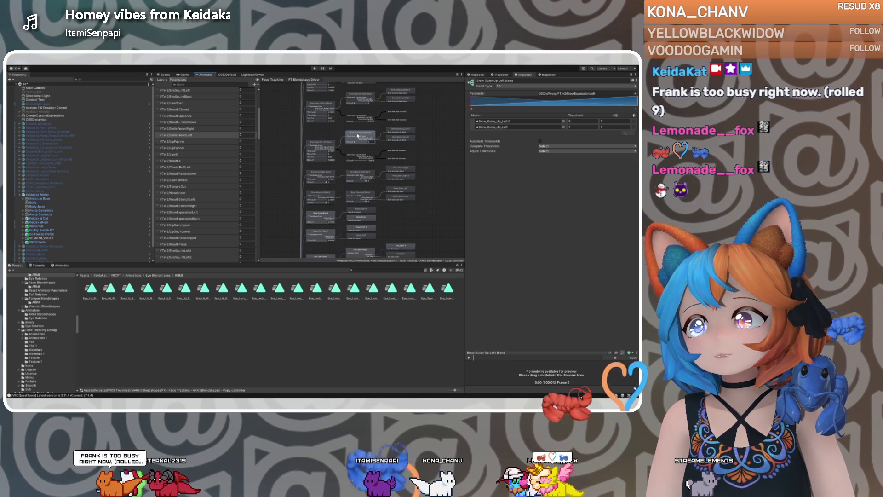
click(320, 148)
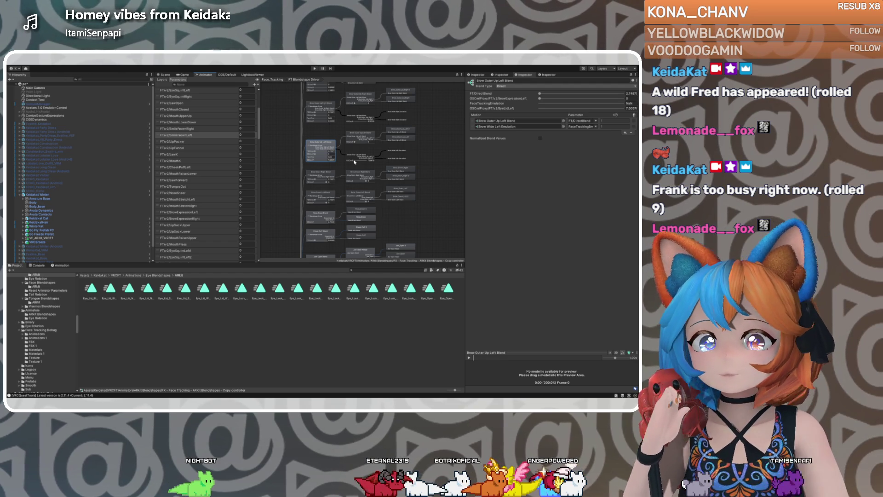
Pan down past the Nose Sneer, Cheek Puff, Jaw Open, mouth and Cheek Squint nodes
scroll(389, 204, up, 2)
drag(390, 203, 393, 137)
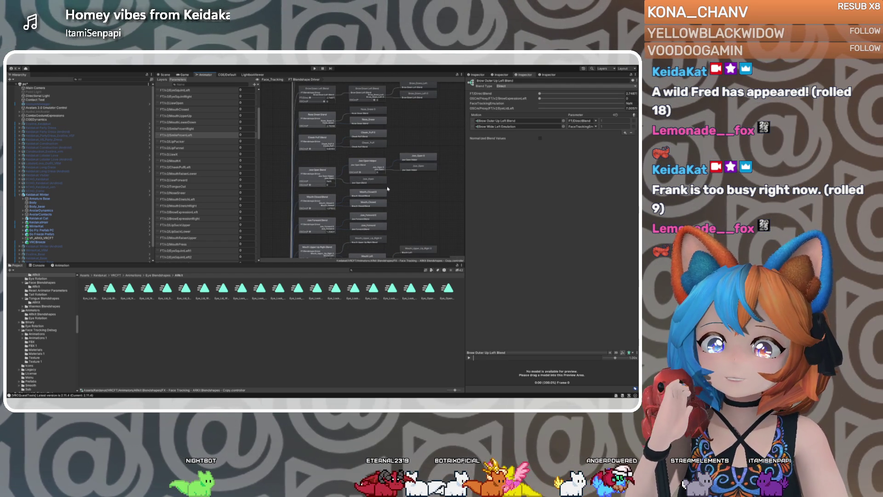
drag(397, 193, 398, 168)
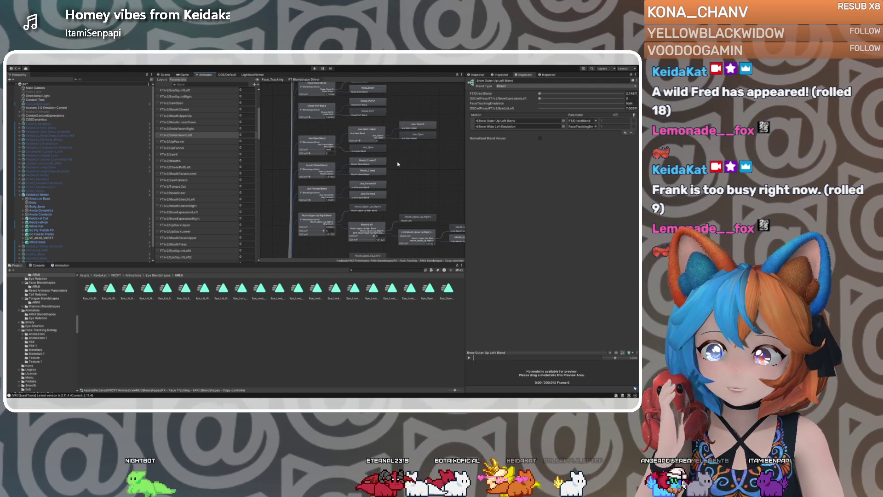
scroll(399, 167, down, 2)
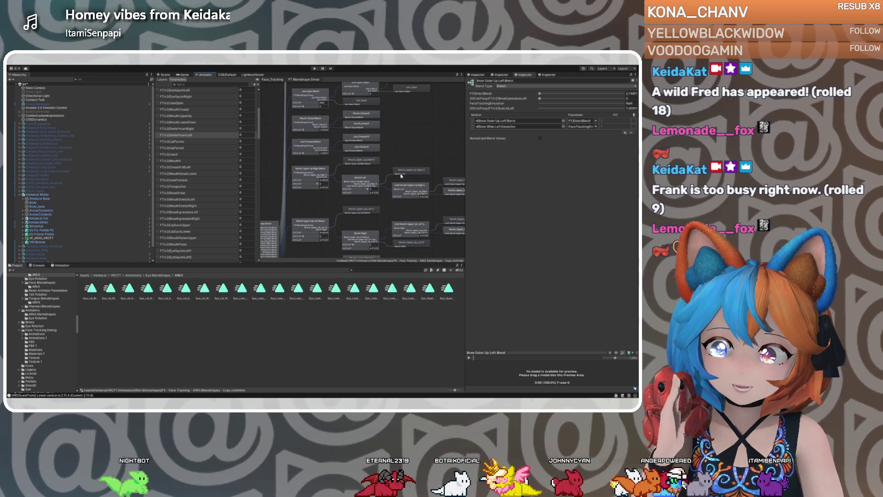
scroll(392, 214, down, 3)
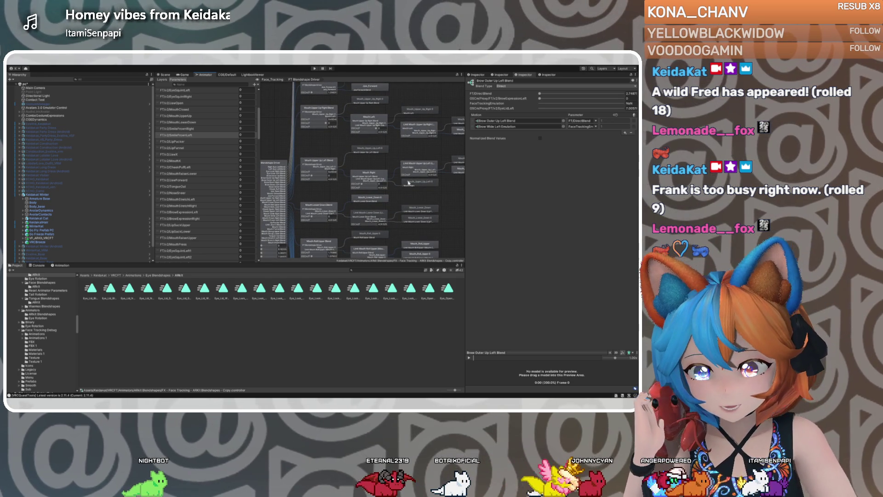
drag(408, 197, 410, 183)
scroll(406, 203, down, 2)
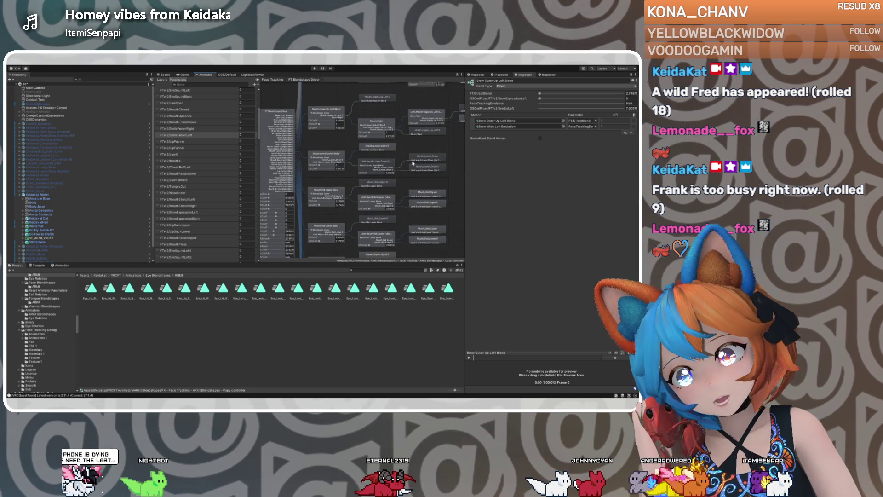
scroll(398, 163, down, 2)
drag(400, 215, 397, 162)
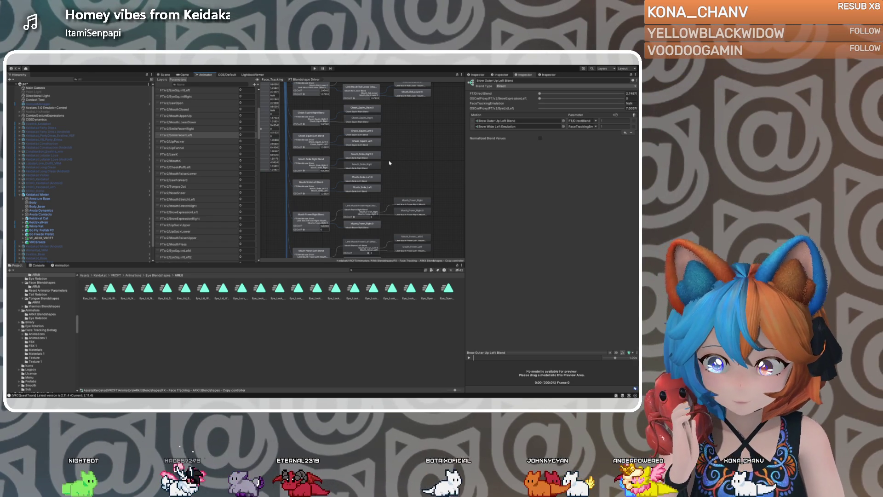
Inspect the Limit Mouth Frown Left and Mouth Frown Left Blend nodes
scroll(389, 163, down, 3)
scroll(389, 163, up, 3)
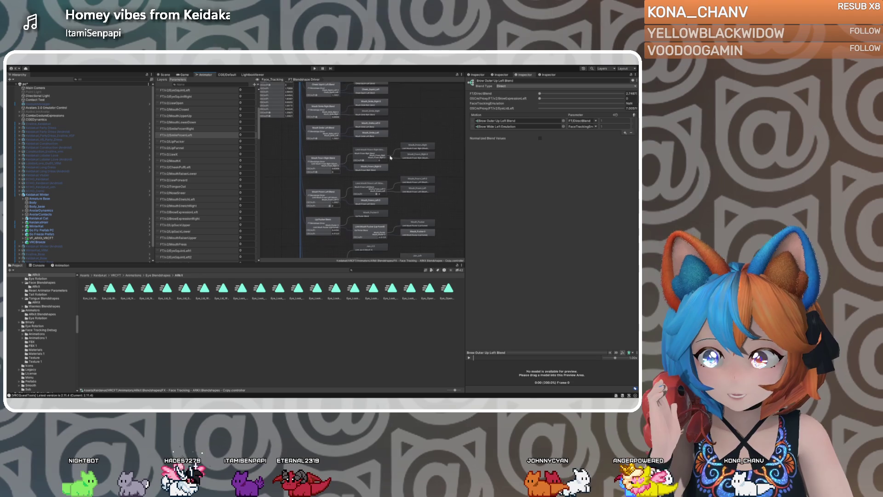
click(381, 180)
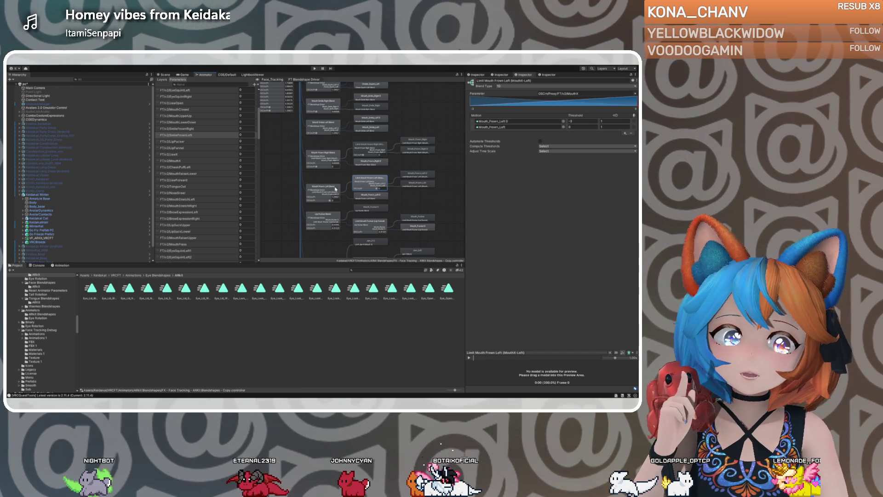
click(335, 189)
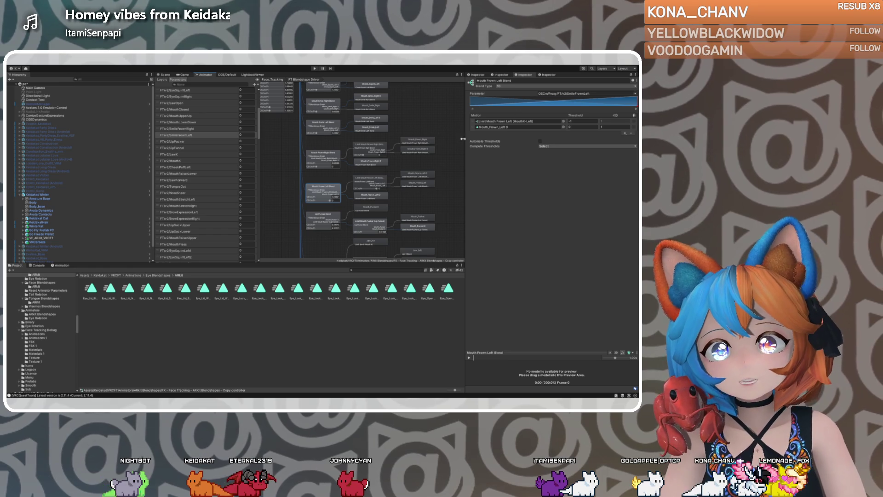
Check the Limit Mouth Frown Left thresholds, including the first motion's -3
click(363, 179)
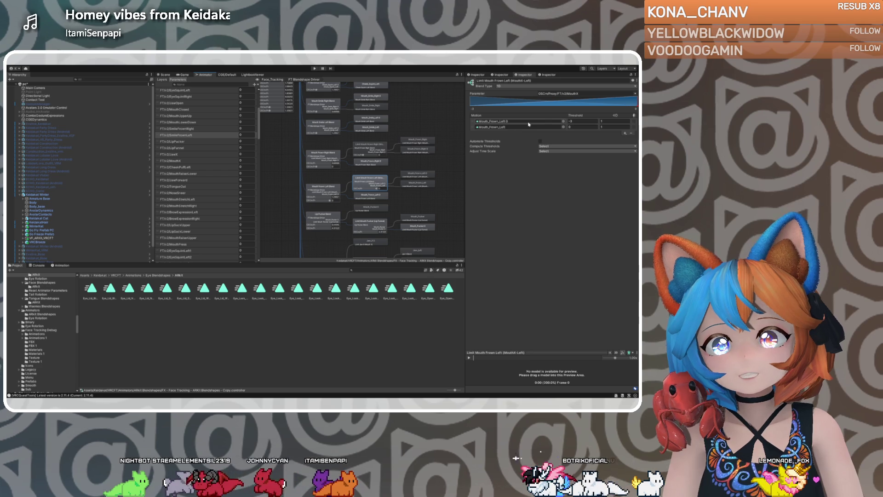
click(575, 127)
click(574, 121)
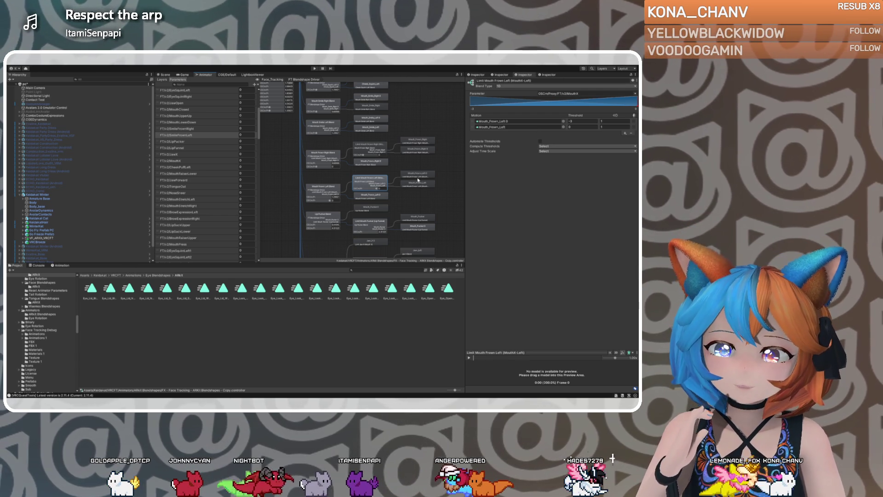
Scroll up and inspect the Right Eye Lid Blend 2D Freeform Cartesian tree
scroll(415, 128, up, 10)
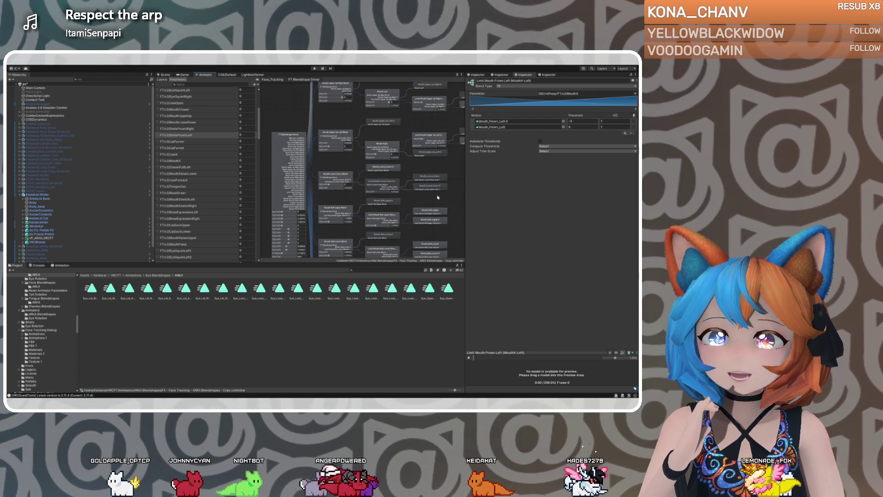
scroll(429, 151, up, 10)
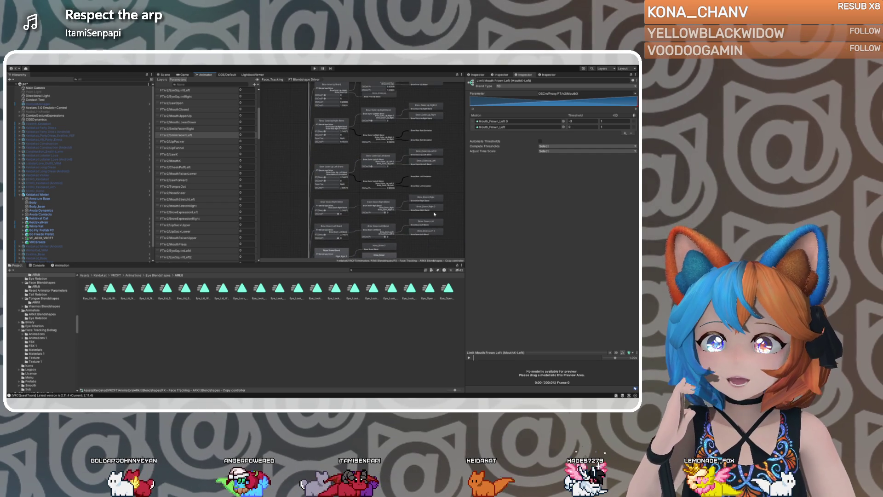
scroll(296, 143, up, 8)
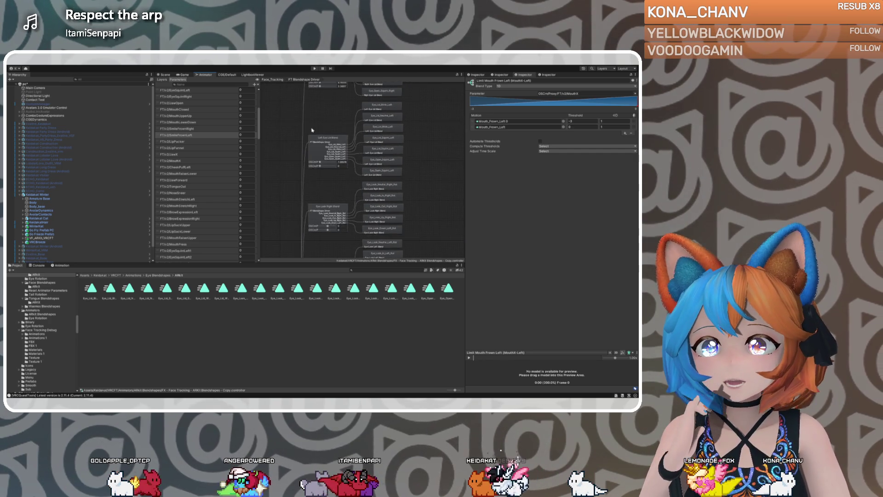
click(316, 146)
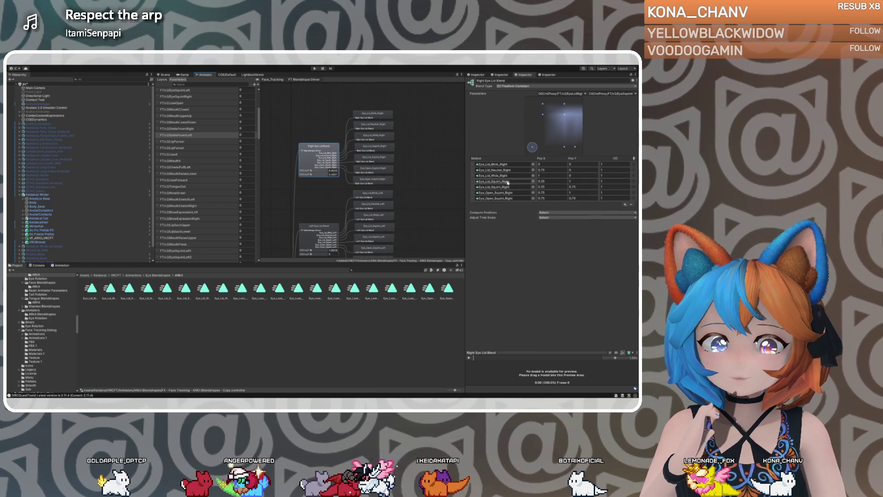
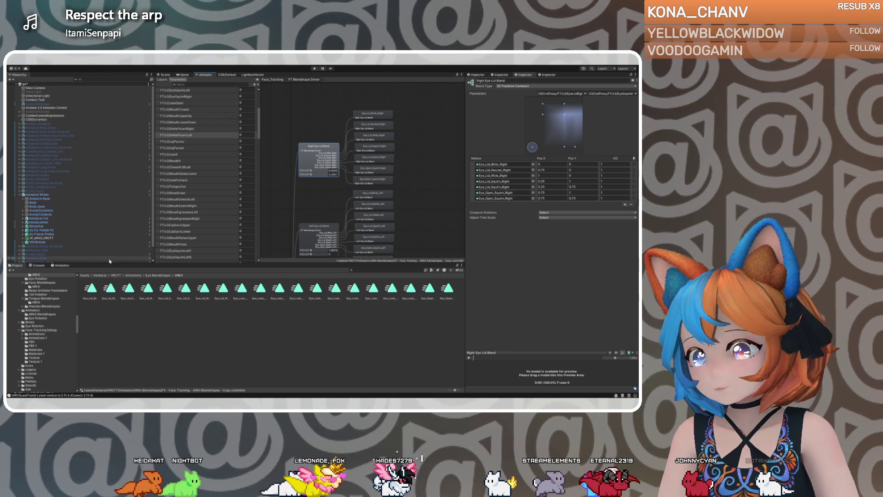
Load VF_ARKit_VRCFT's FX - Fixed Face Tracking controller into the Animator and select FT Blendshape Driver
click(44, 195)
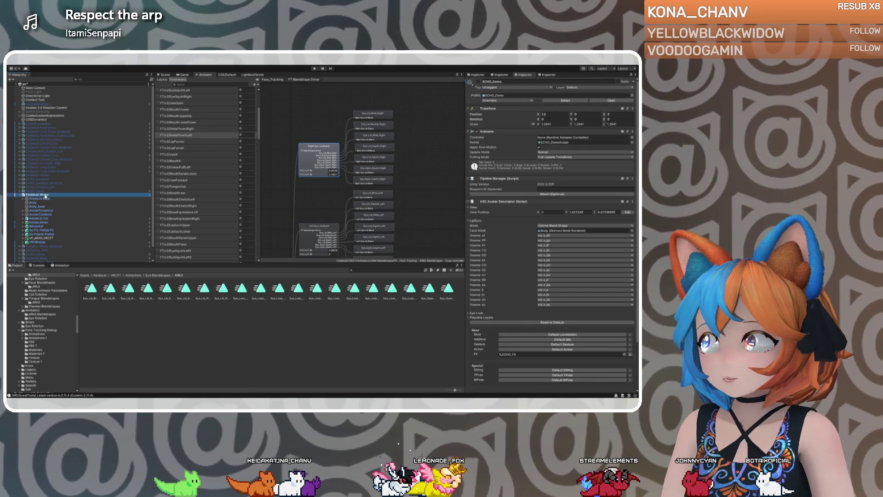
click(41, 238)
click(502, 141)
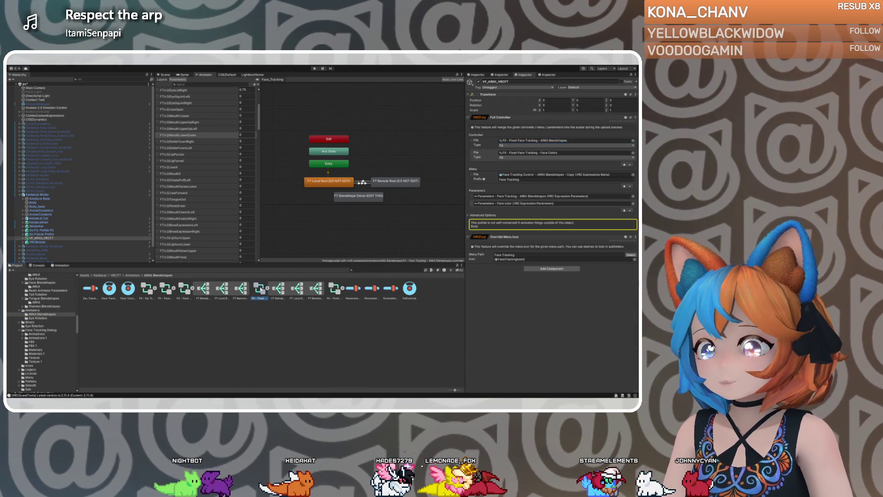
click(259, 289)
click(352, 196)
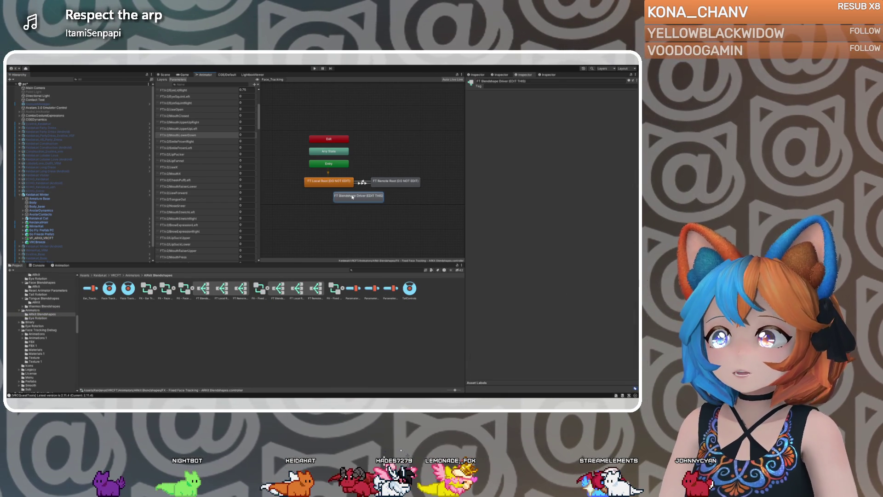
Open the FT Blendshape Driver blend tree and inspect its Face Tracking Limits node
double_click(352, 197)
mouse_move(366, 113)
mouse_down()
mouse_move(343, 189)
mouse_move(347, 175)
mouse_up()
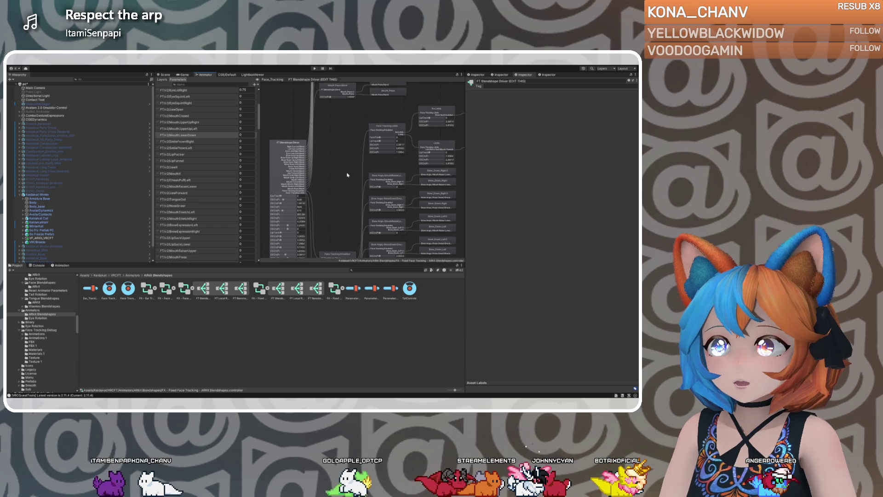
click(385, 130)
drag(360, 155, 363, 145)
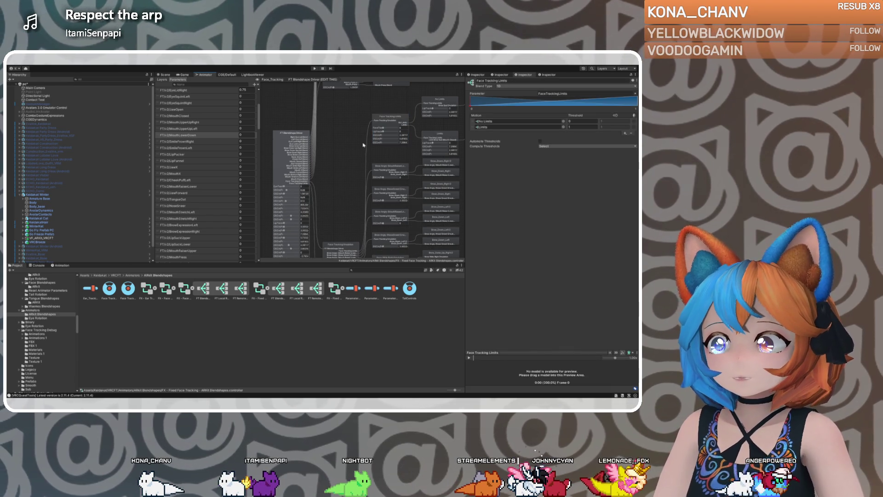
click(398, 118)
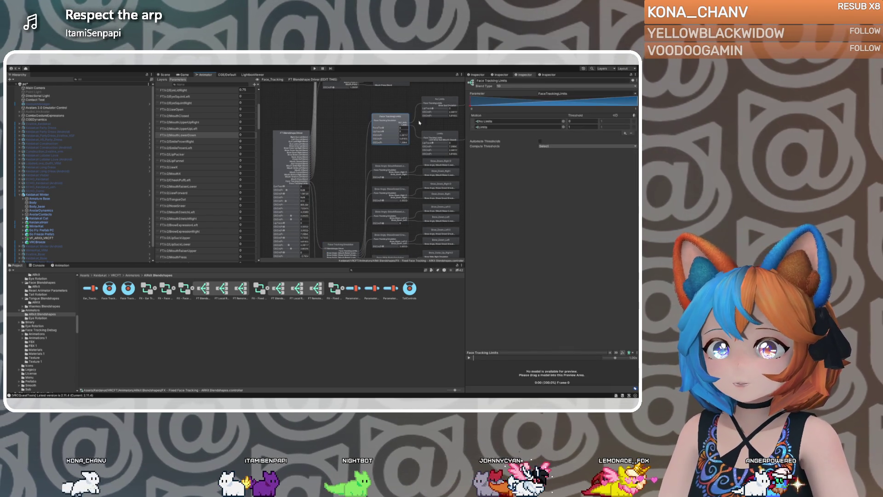
Inspect the Limits Direct blend tree, then show the FT Blendshape Driver root's blend parameters
drag(442, 134, 419, 139)
click(415, 143)
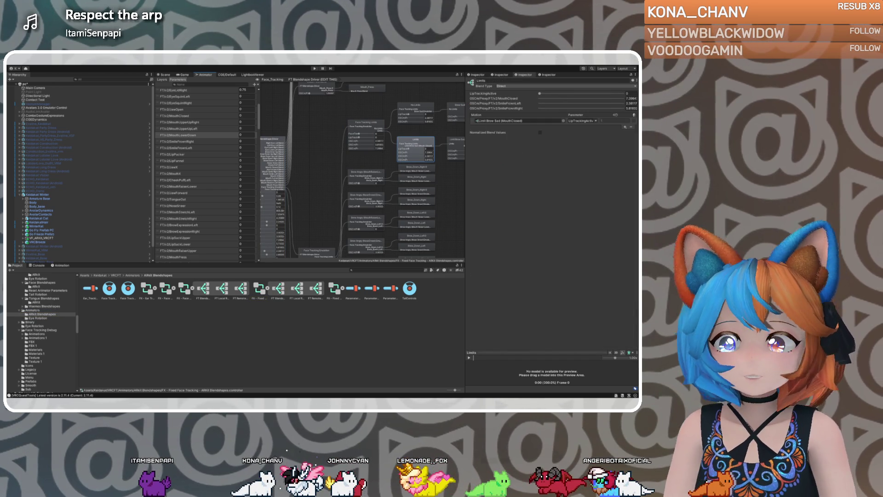
mouse_move(316, 151)
mouse_down()
mouse_move(331, 174)
mouse_move(288, 192)
mouse_move(338, 209)
mouse_move(339, 199)
mouse_move(343, 215)
mouse_move(351, 212)
mouse_move(322, 205)
mouse_move(359, 134)
mouse_up()
click(313, 224)
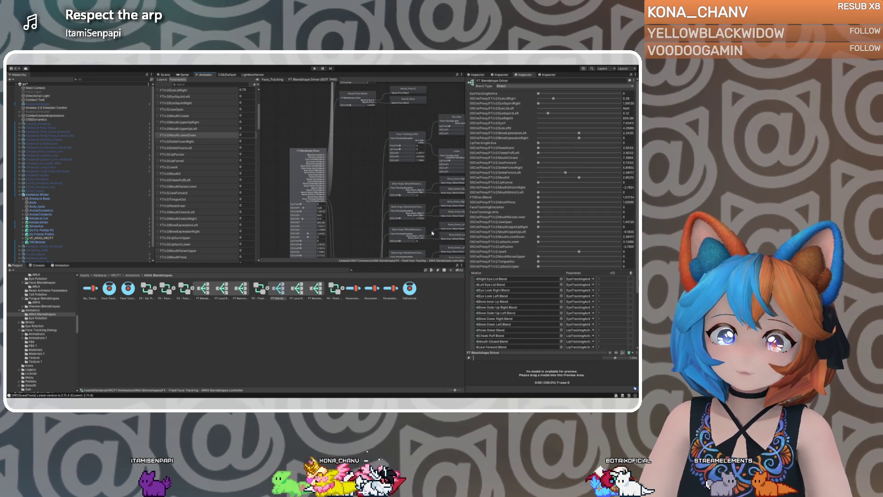
Move down to the eye lid nodes and inspect the Right Eye Lid Blend's 2D Freeform Cartesian tree
scroll(361, 221, up, 5)
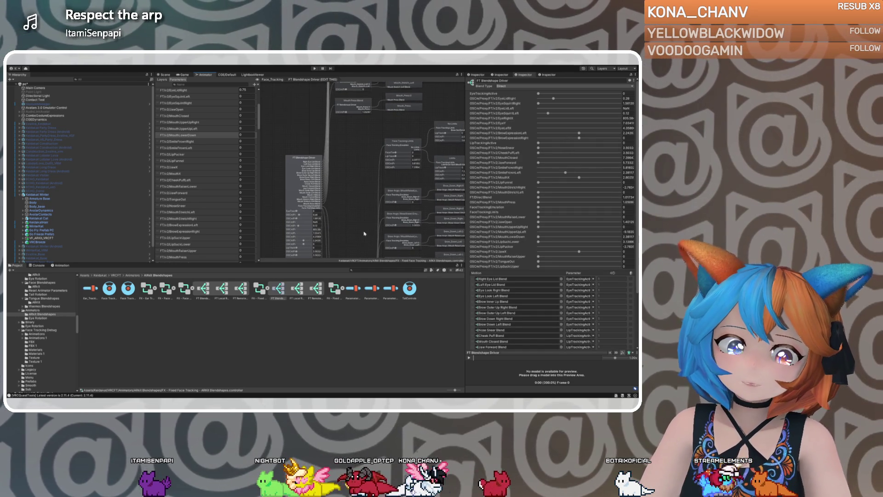
scroll(333, 147, up, 10)
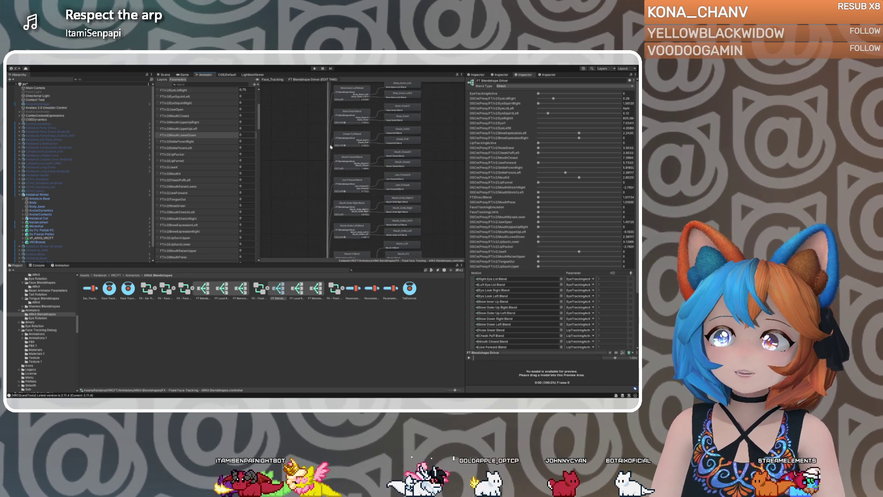
scroll(327, 137, up, 10)
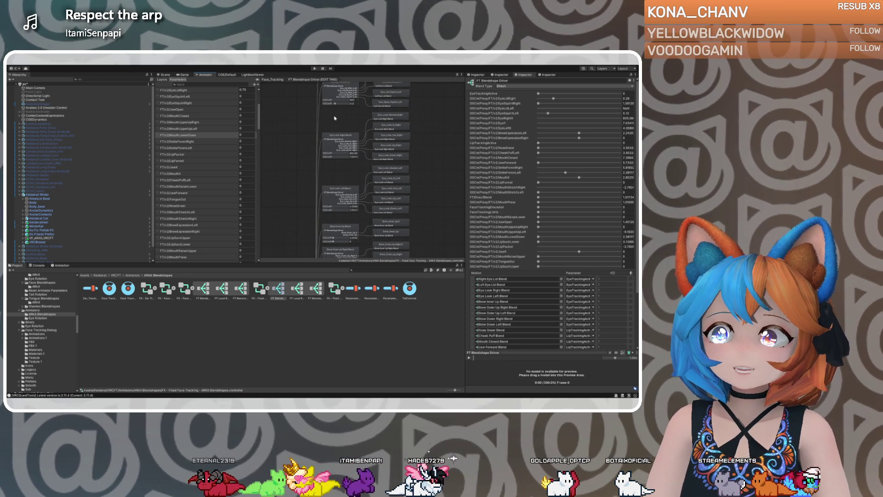
scroll(353, 119, up, 4)
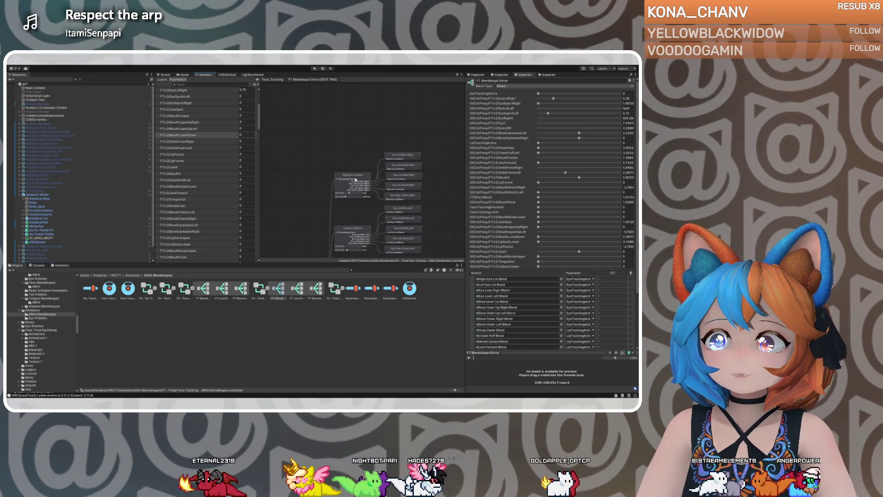
click(355, 179)
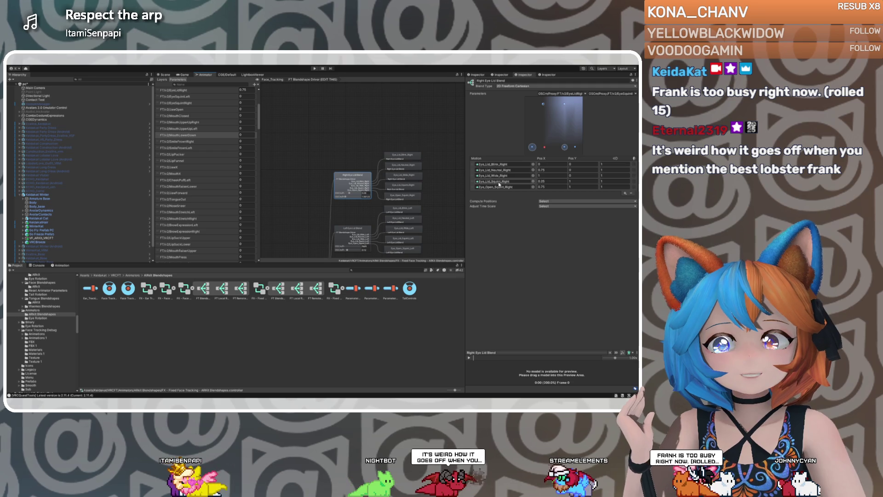
Locate the Eye_Lid_Squint_Right clip in the Project window from the Inspector's motion field
click(499, 183)
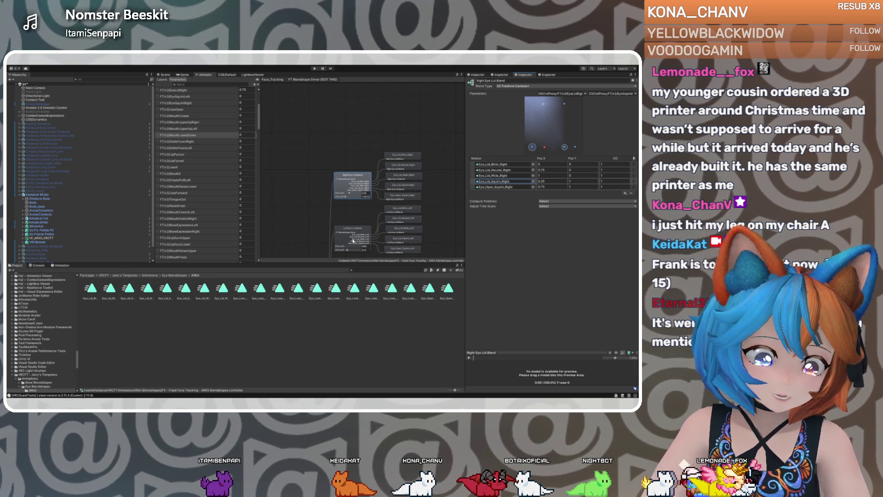
drag(344, 210, 342, 196)
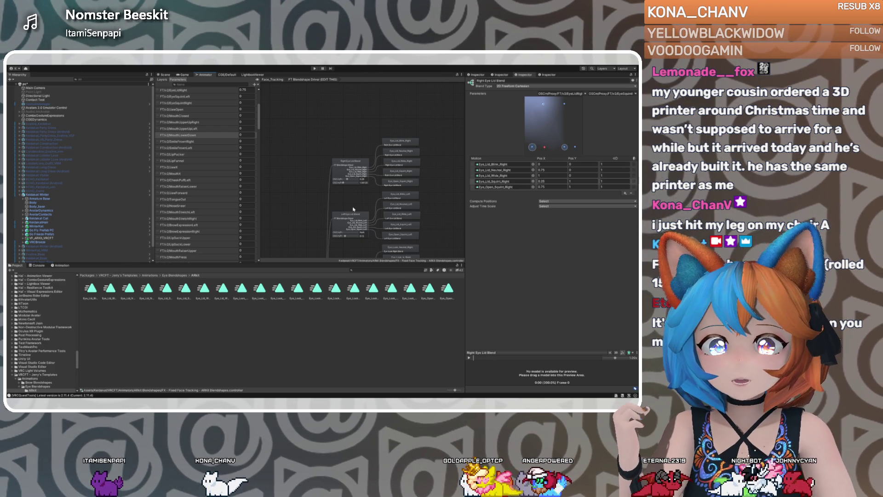
click(496, 175)
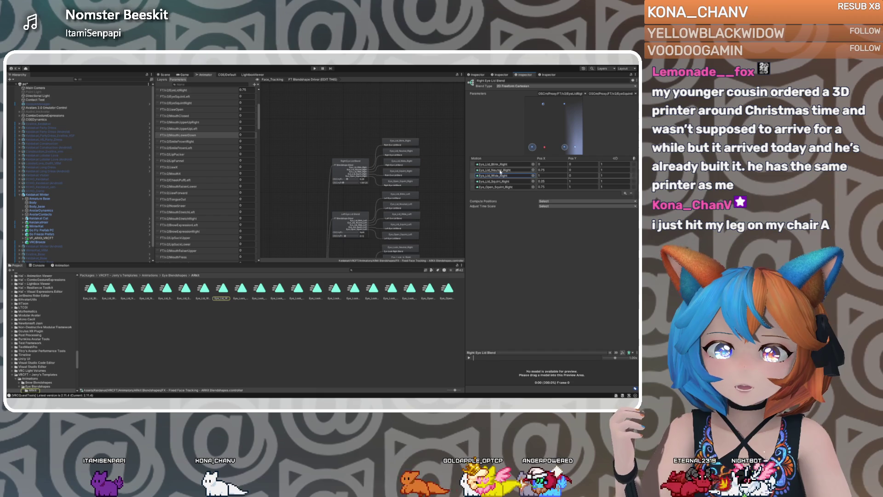
click(500, 170)
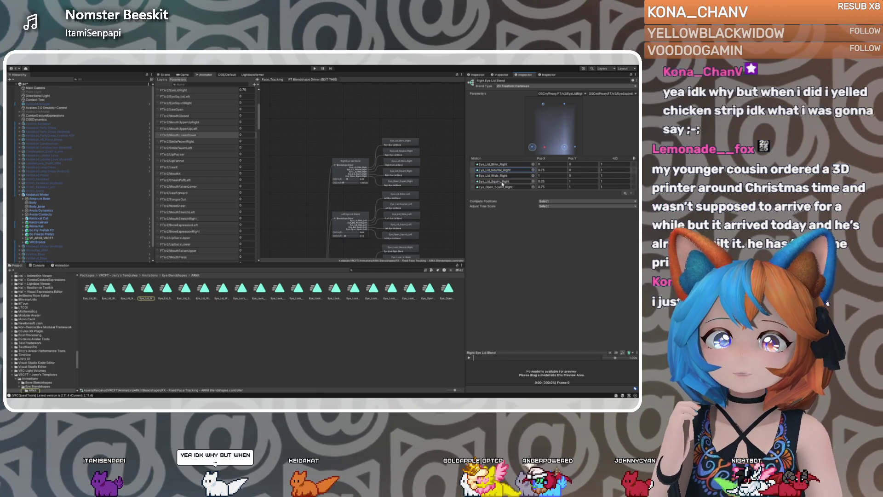